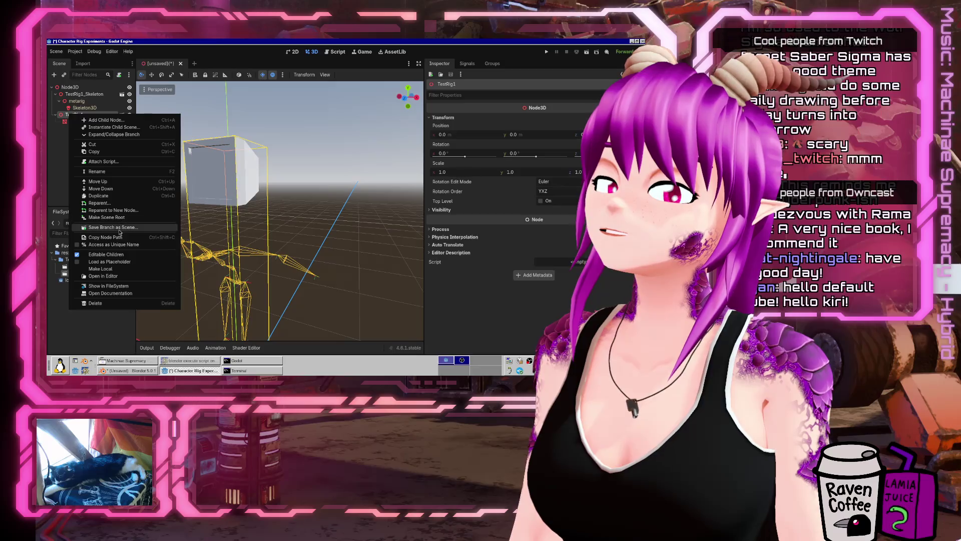
Make TestRig1's children editable and move the Cube under Skeleton3D.
left_click(109, 261)
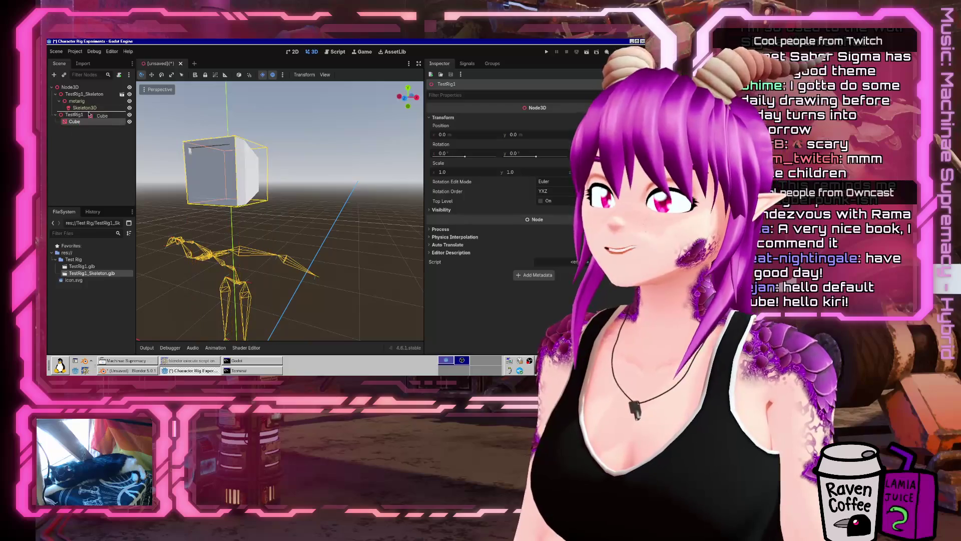
left_click_drag(74, 121, 83, 108)
left_click_drag(254, 246, 191, 245)
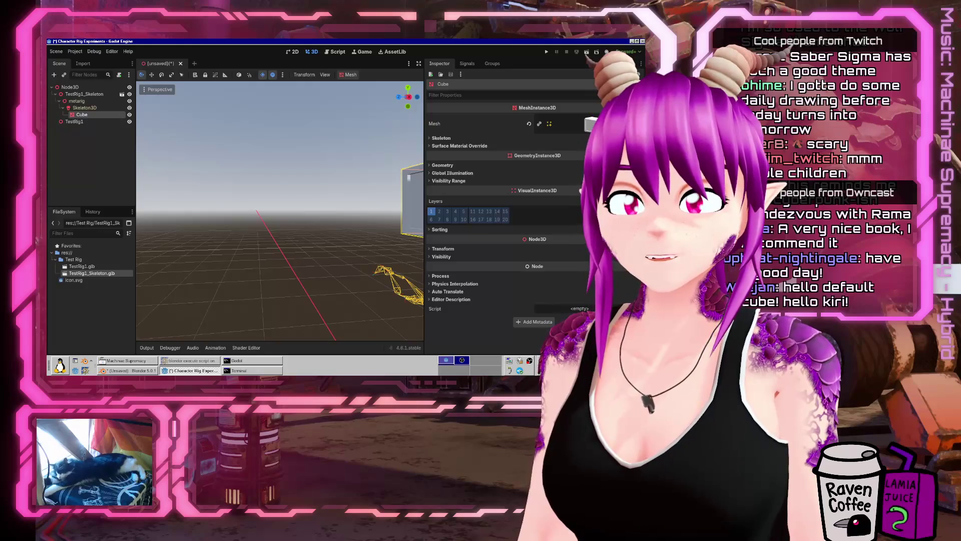
Set the Cube's Skeleton property to Skeleton3D, then select Skeleton3D to view its bones.
double_click(87, 117)
left_click(521, 137)
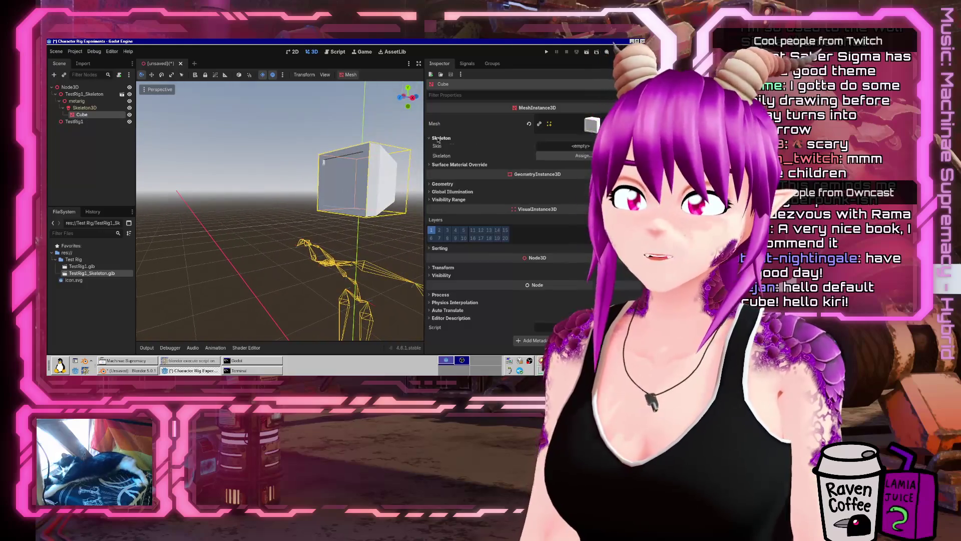
left_click(566, 155)
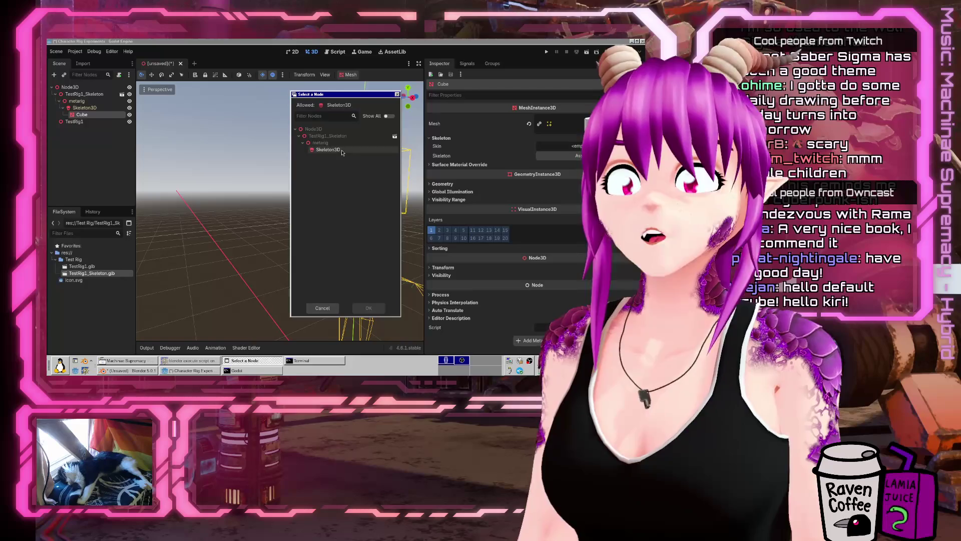
double_click(344, 151)
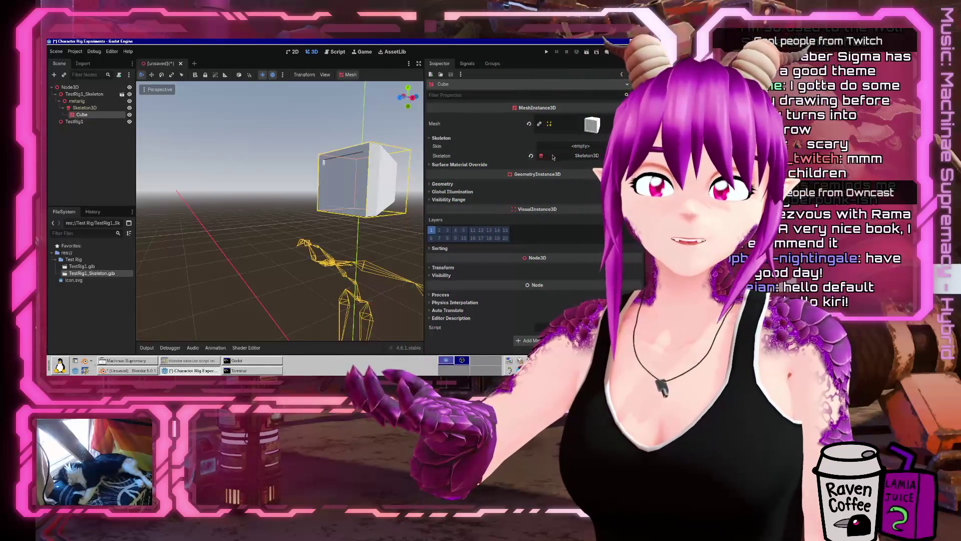
mouse_move(390, 190)
left_mouse_down()
mouse_move(297, 214)
mouse_move(277, 245)
left_mouse_up()
left_click(84, 108)
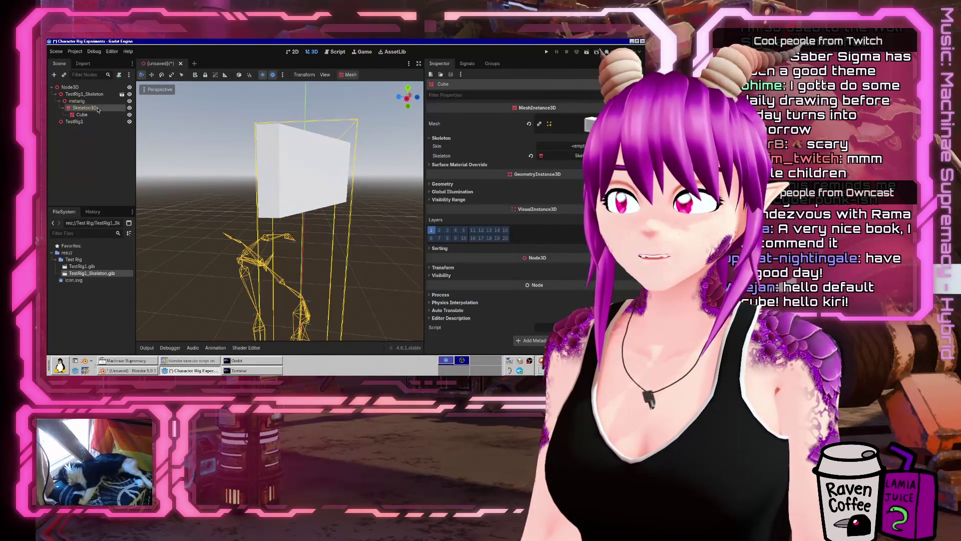
Tilt the spine.006 and spine.001 bones by changing their Rotation X values.
left_click(484, 148)
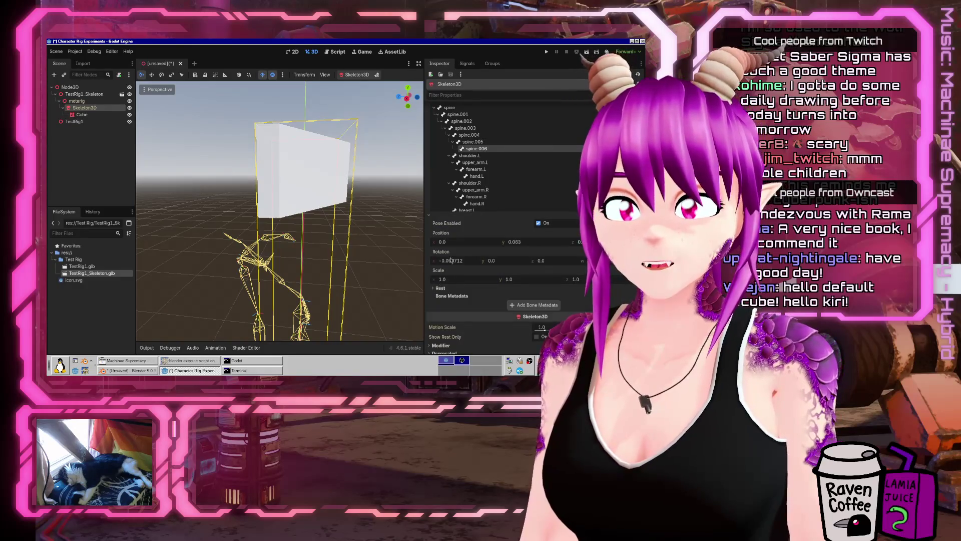
mouse_move(456, 266)
left_mouse_down()
mouse_move(440, 265)
mouse_move(456, 266)
left_mouse_up()
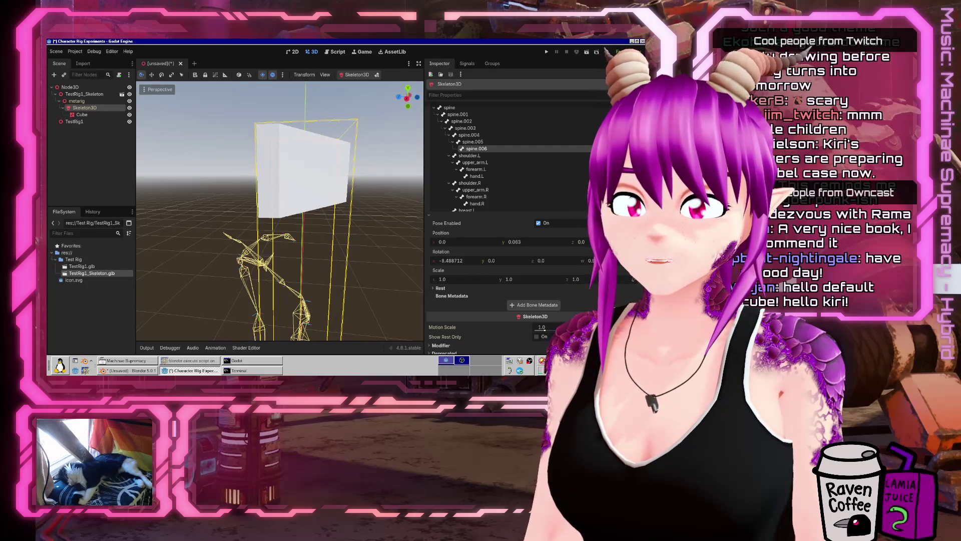
left_click(534, 114)
left_click_drag(449, 261, 483, 258)
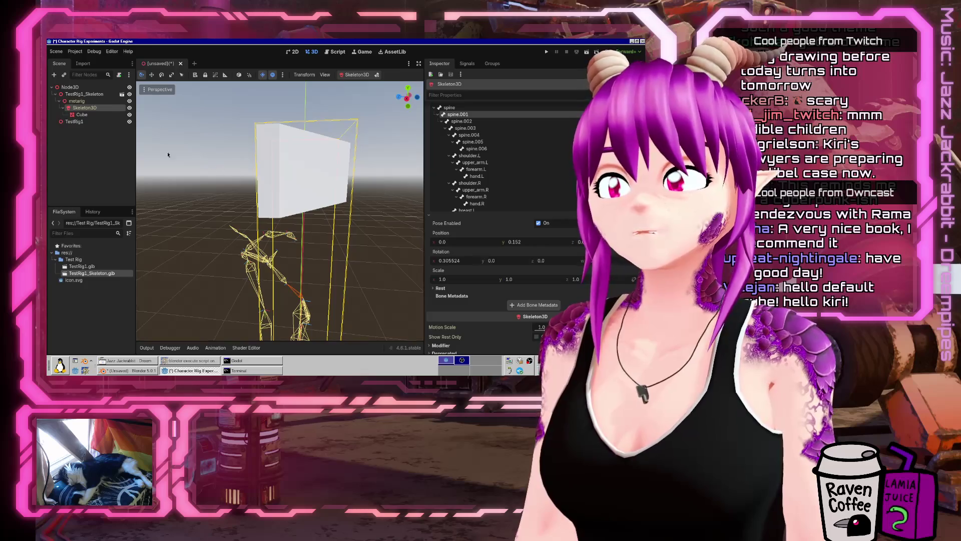
Select the Cube, clear its Skin, and look for an existing skin with Quick Load.
left_click(84, 115)
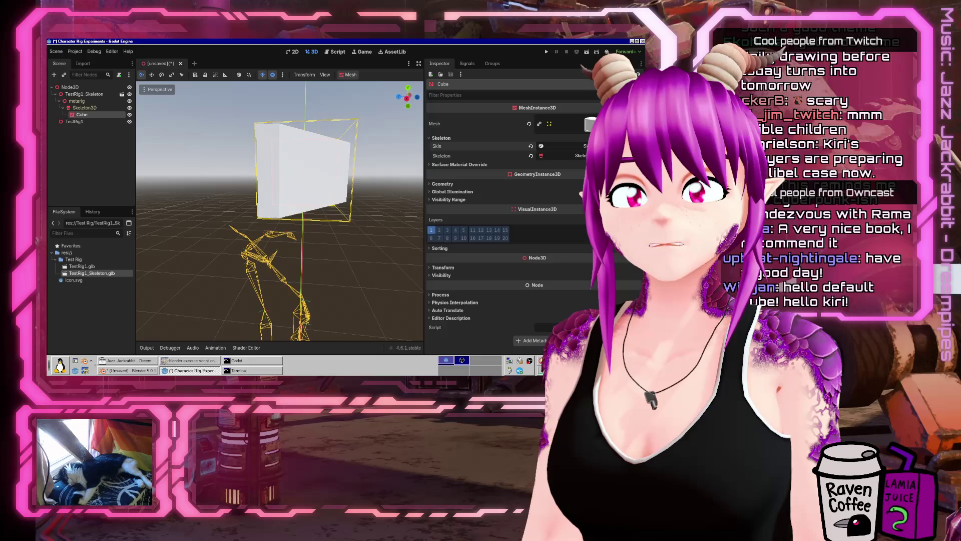
left_click(556, 146)
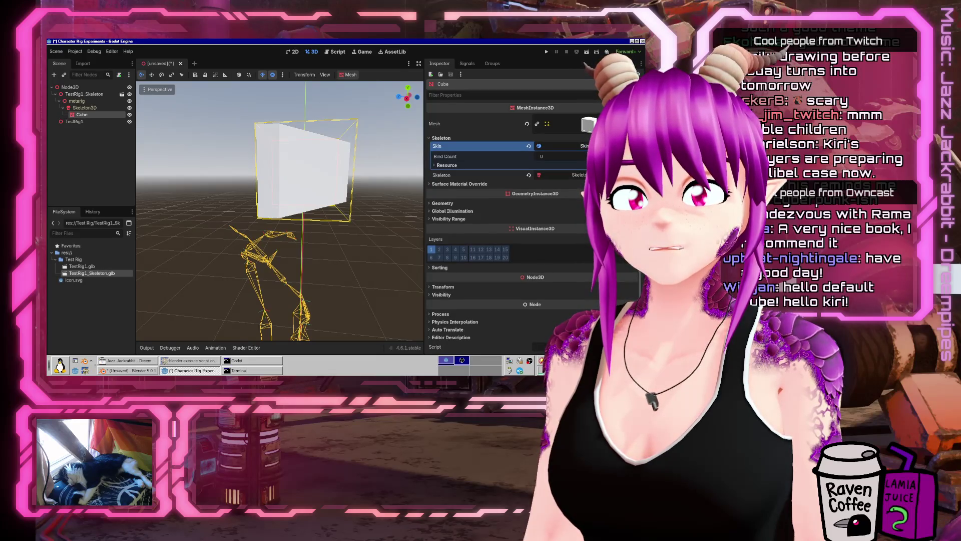
left_click(556, 146)
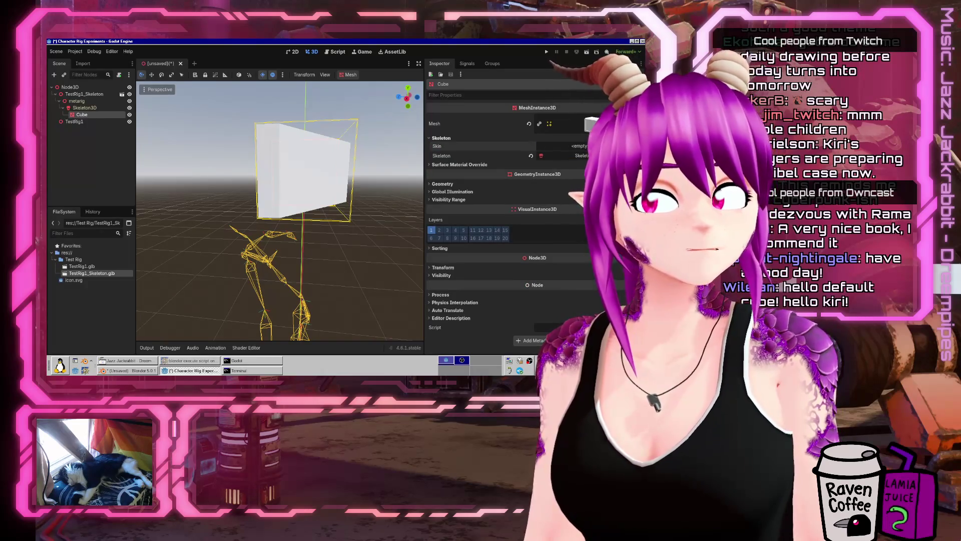
left_click(556, 146)
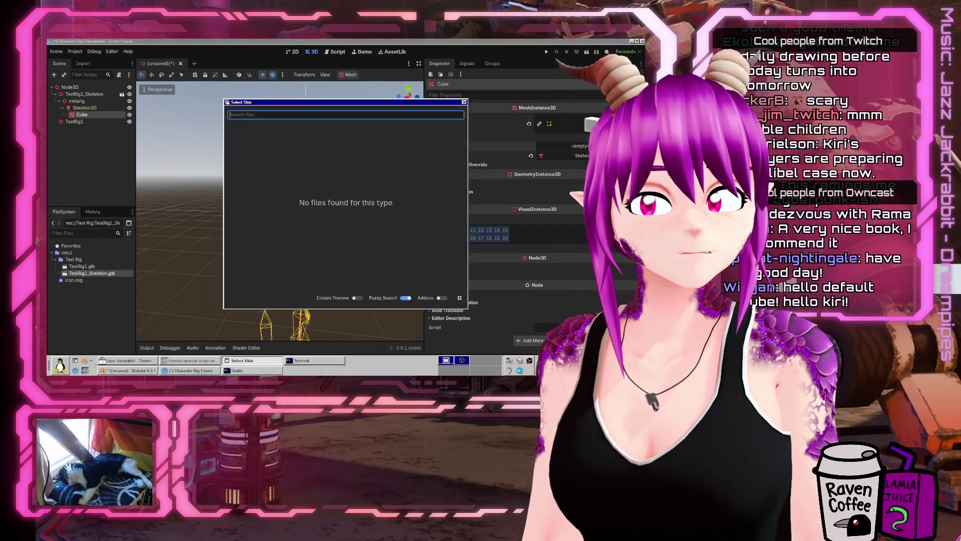
Close the empty Select Skin dialog and give the Cube a new Skin with bind count 1.
left_click(465, 102)
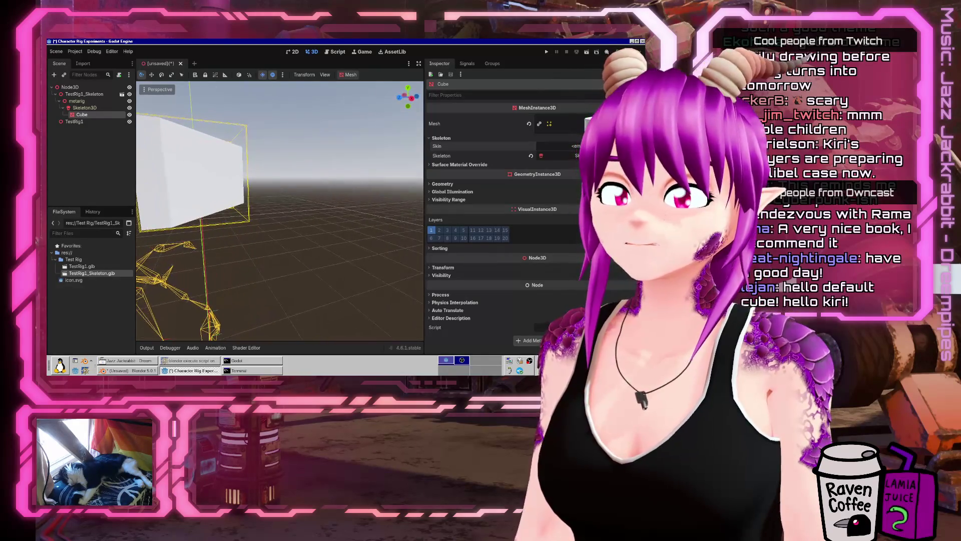
scroll(296, 230, "down", 5)
scroll(297, 232, "up", 3)
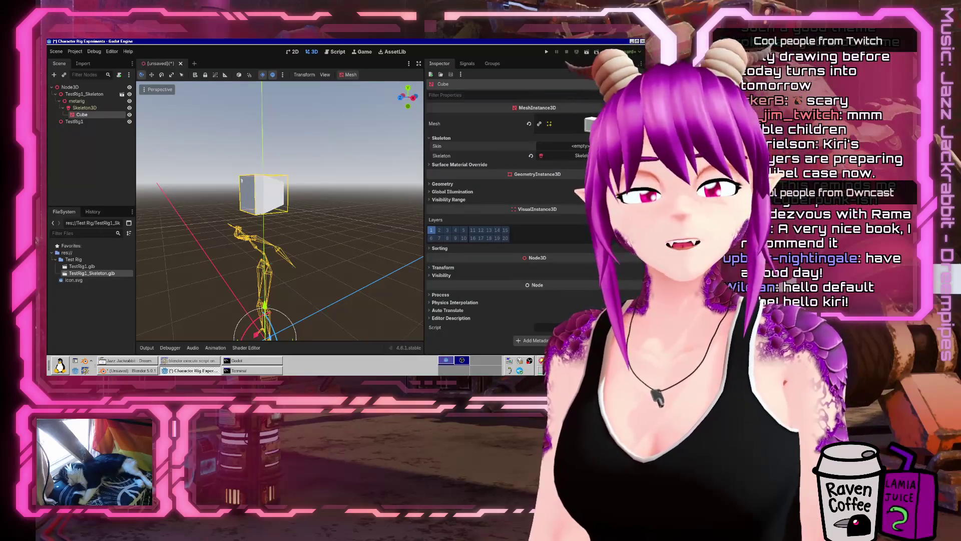
left_click(576, 146)
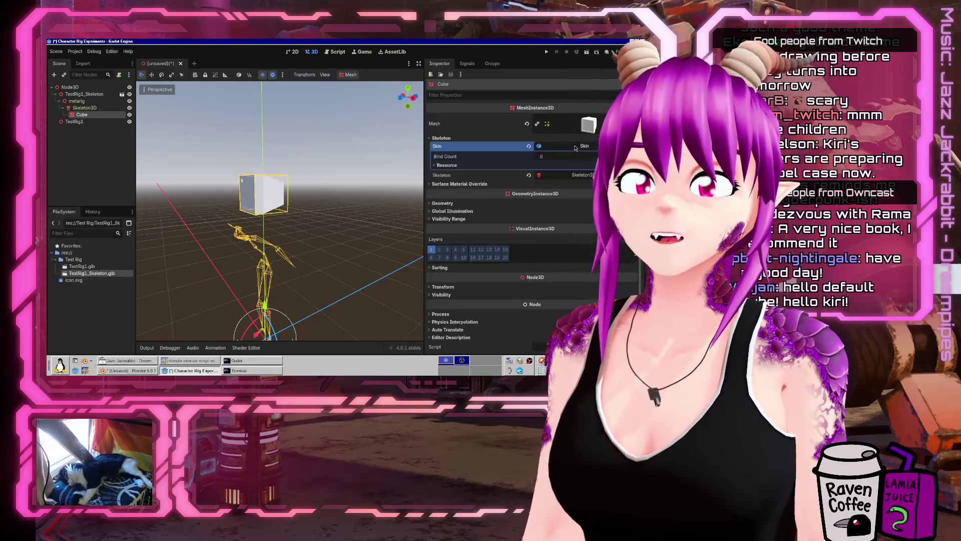
left_click(504, 165)
left_click(504, 165)
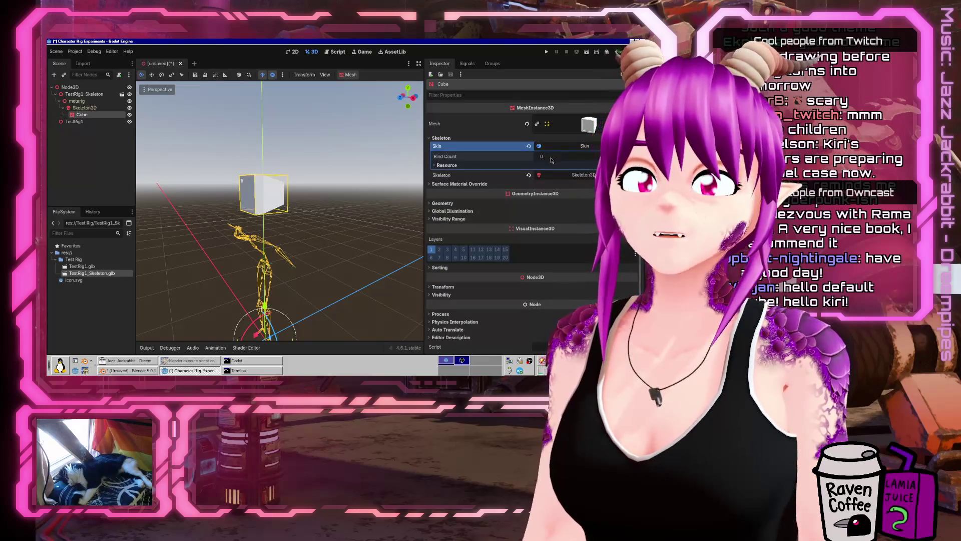
type("1")
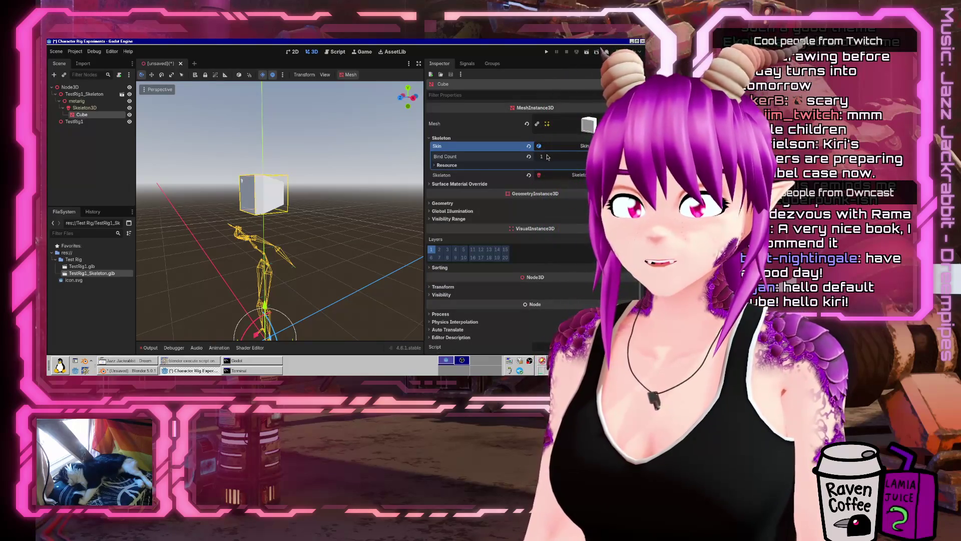
left_click(463, 165)
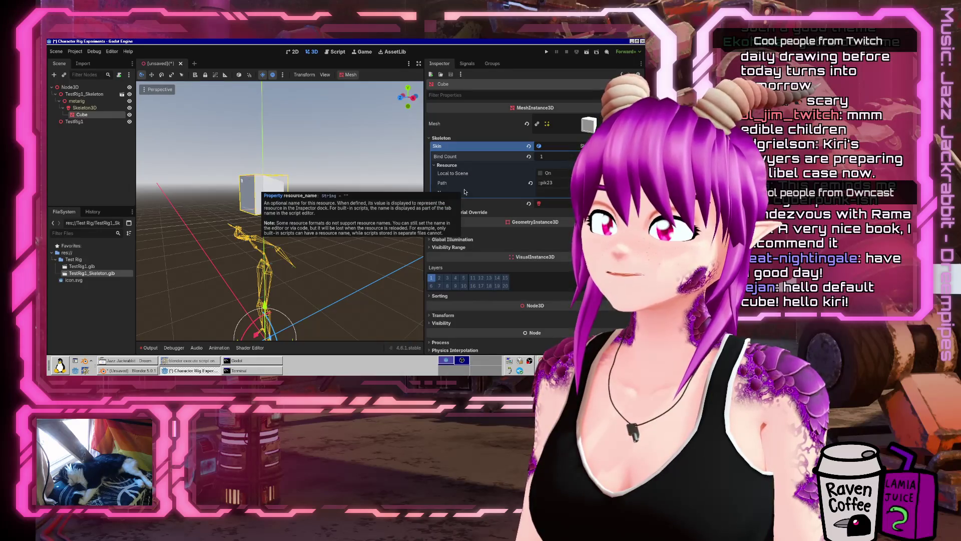
Save the scene as node_3d.tscn and re-select the spine.006 and spine.001 bones.
key("ctrl+s")
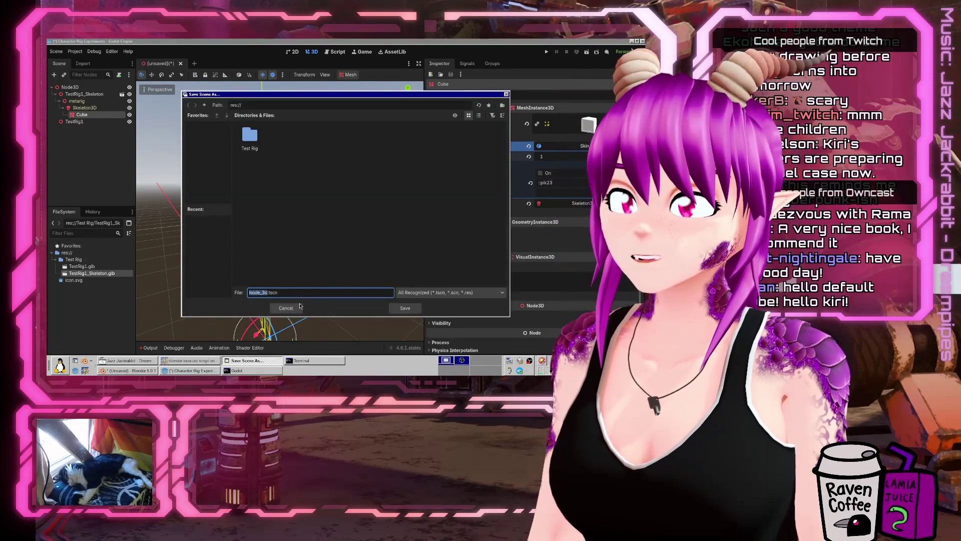
left_click(405, 308)
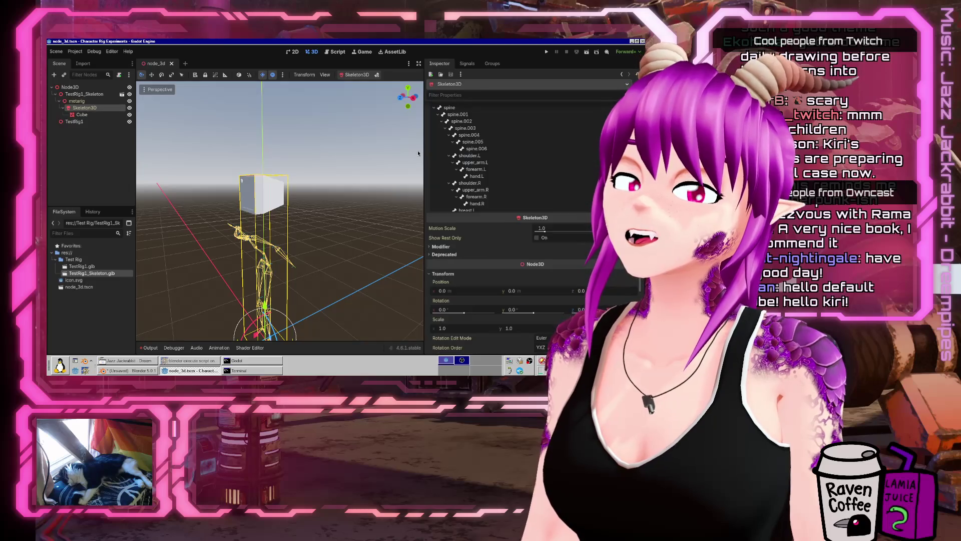
left_click(476, 149)
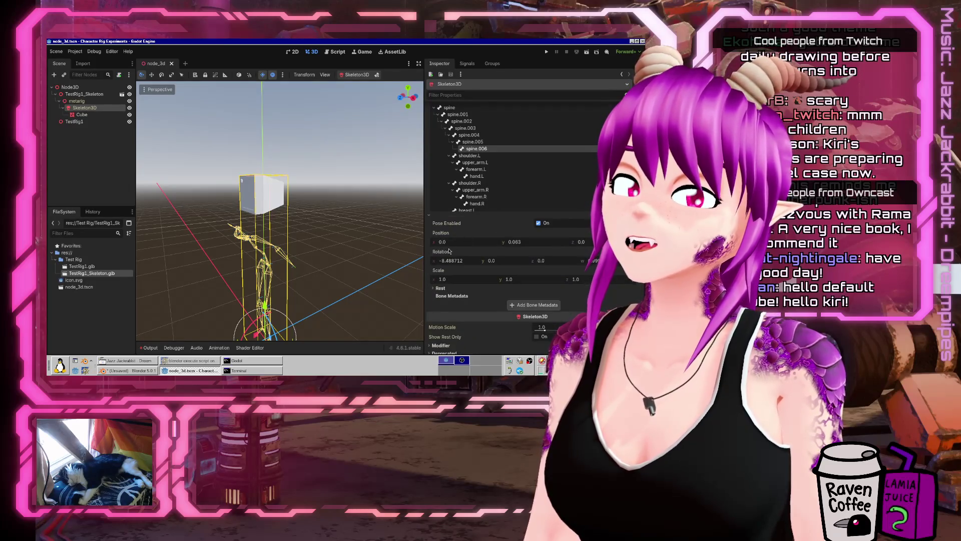
left_click(458, 114)
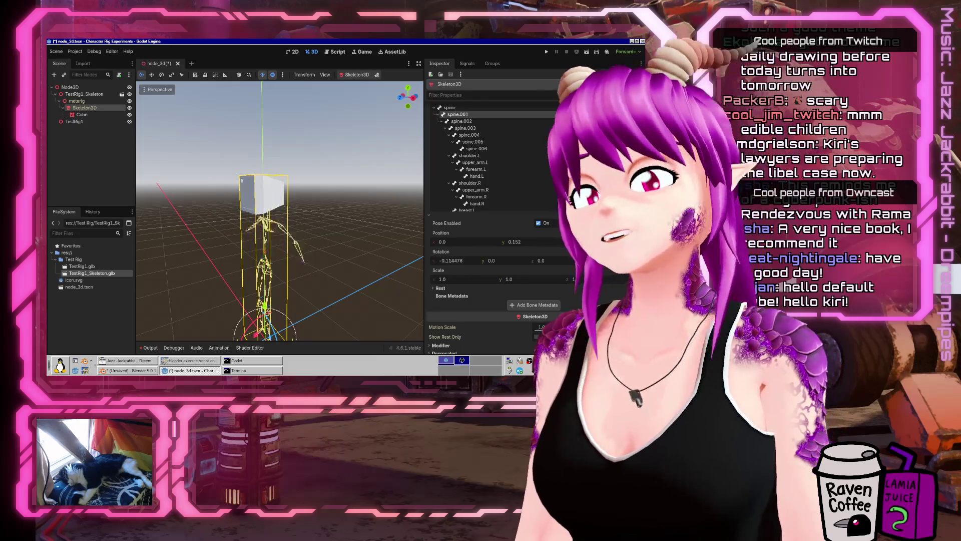
scroll(299, 229, "down", 4)
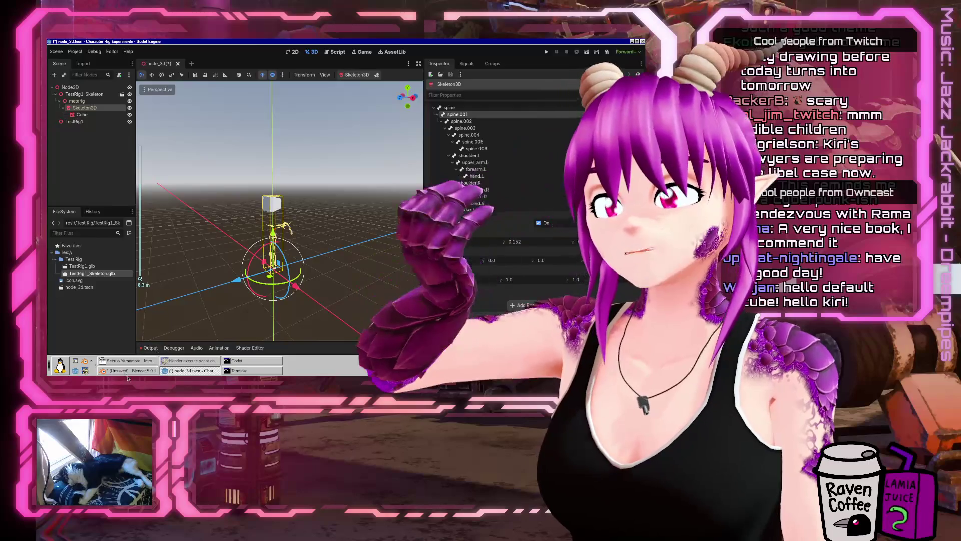
key("alt+Tab")
Select the cube and metarig and export them as glTF 2.0 from File > Export.
left_click(265, 158)
left_click(271, 210, "shift")
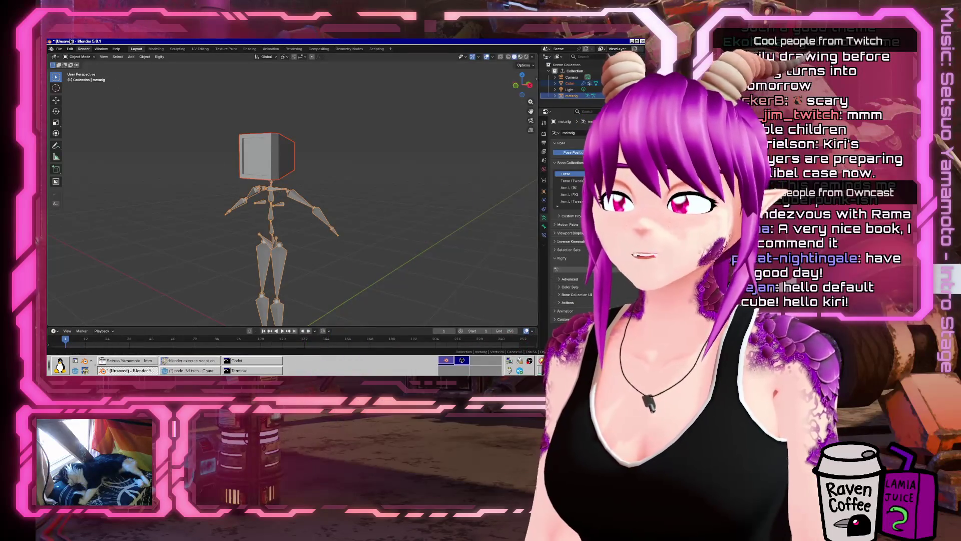
left_click(59, 49)
mouse_move(67, 145)
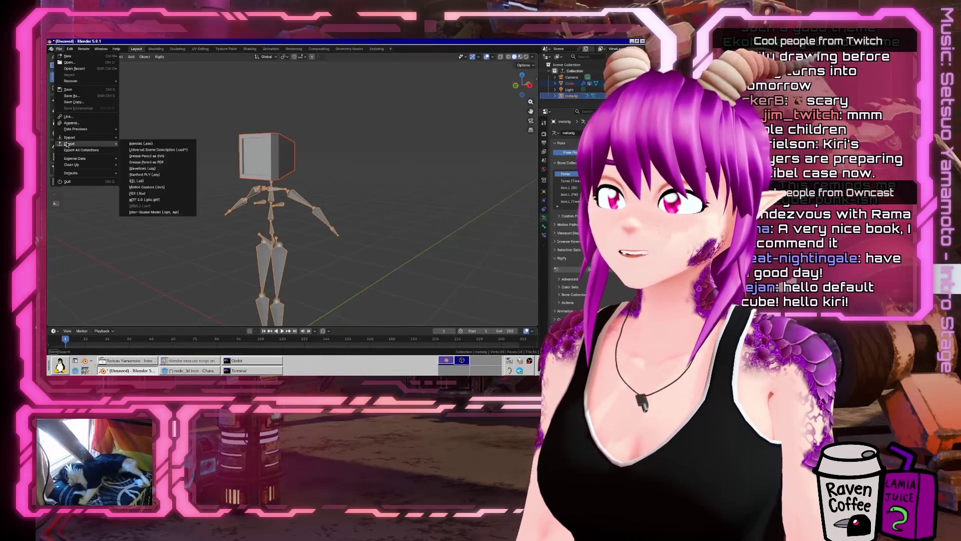
left_click(164, 200)
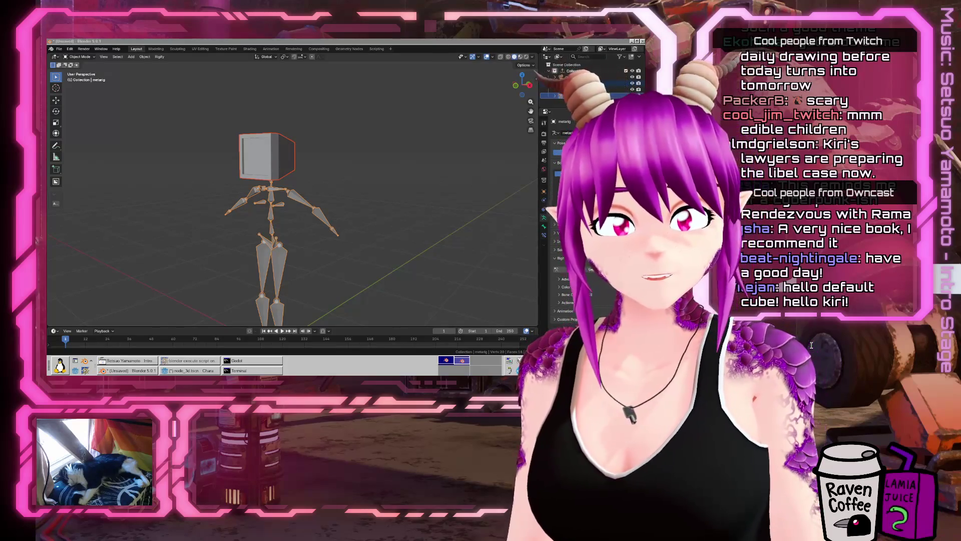
left_click(544, 218)
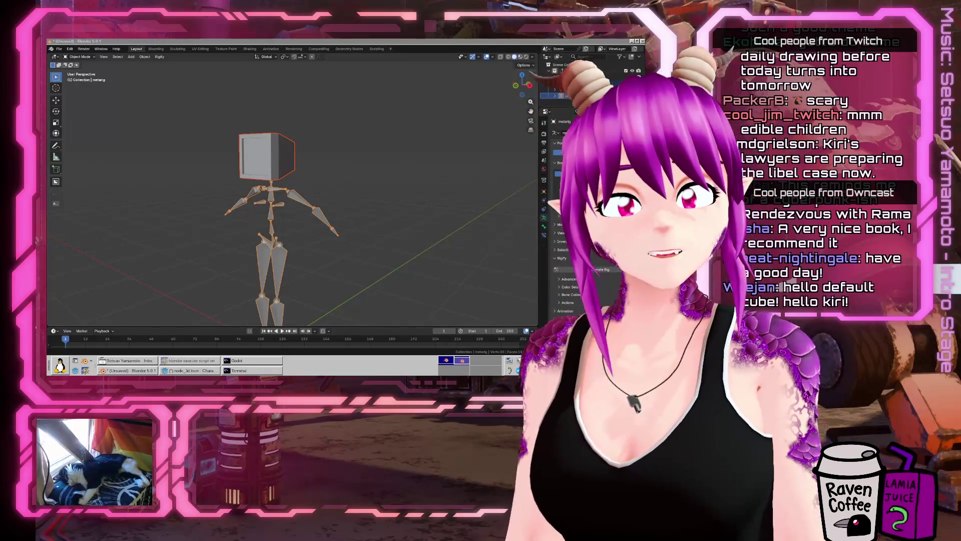
Back in Godot, drop TestRig1_Combined.glb into the scene.
left_click(189, 371)
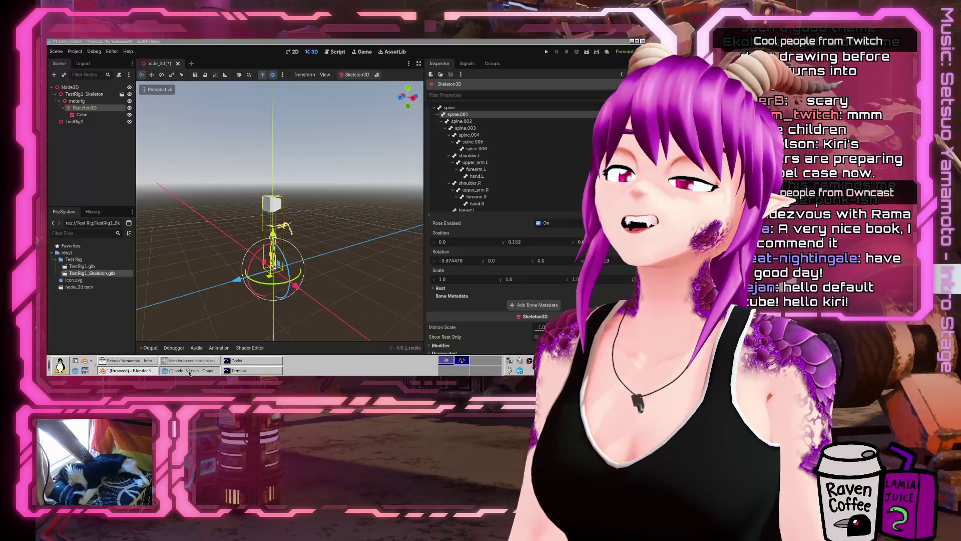
left_click_drag(235, 271, 200, 272)
left_click_drag(92, 274, 263, 285)
scroll(299, 273, "up", 3)
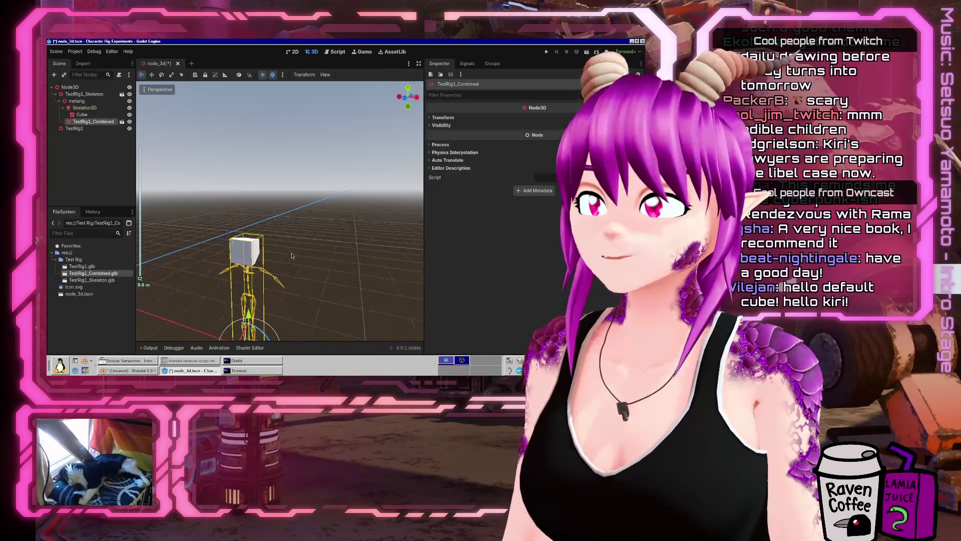
Place TestRig1_Combined after TestRig1, enable its Editable Children, and pick its Skeleton3D's spine.001 bone.
right_click(75, 129)
left_click_drag(90, 121, 79, 90)
right_click(84, 131)
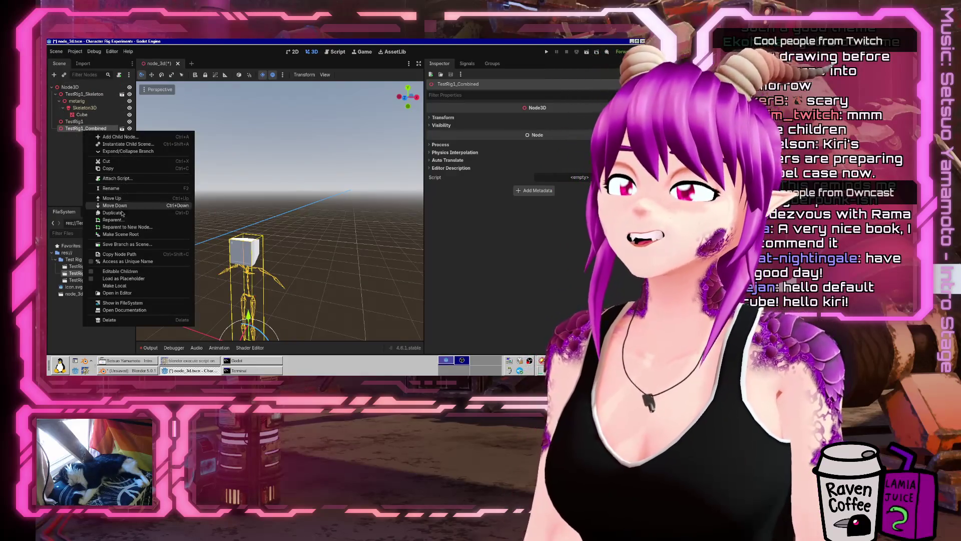
left_click(130, 272)
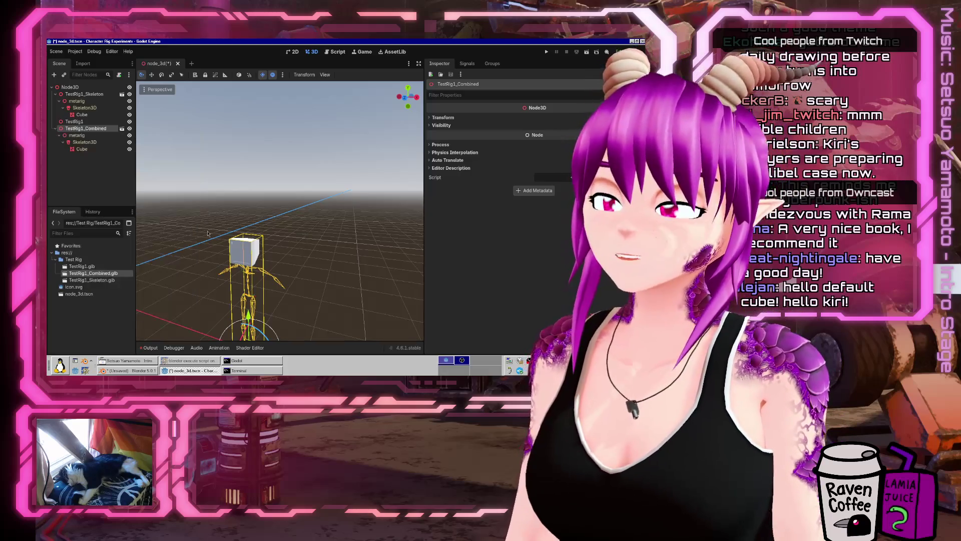
left_click(83, 143)
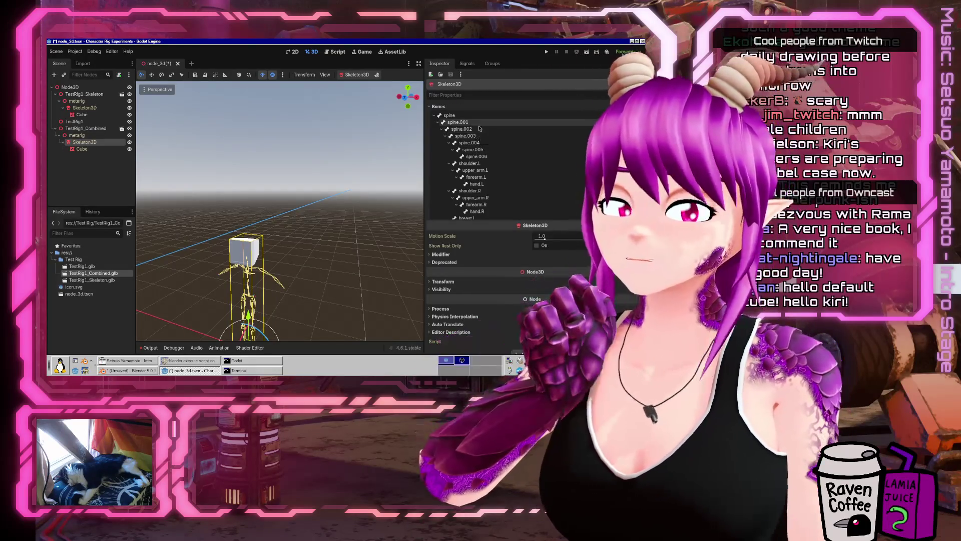
left_click(473, 122)
Drag spine.001's Rotation X so the combined rig's cube tilts.
mouse_move(453, 269)
left_mouse_down()
mouse_move(473, 268)
mouse_move(426, 268)
mouse_move(474, 268)
left_mouse_up()
left_click_drag(300, 241, 316, 256)
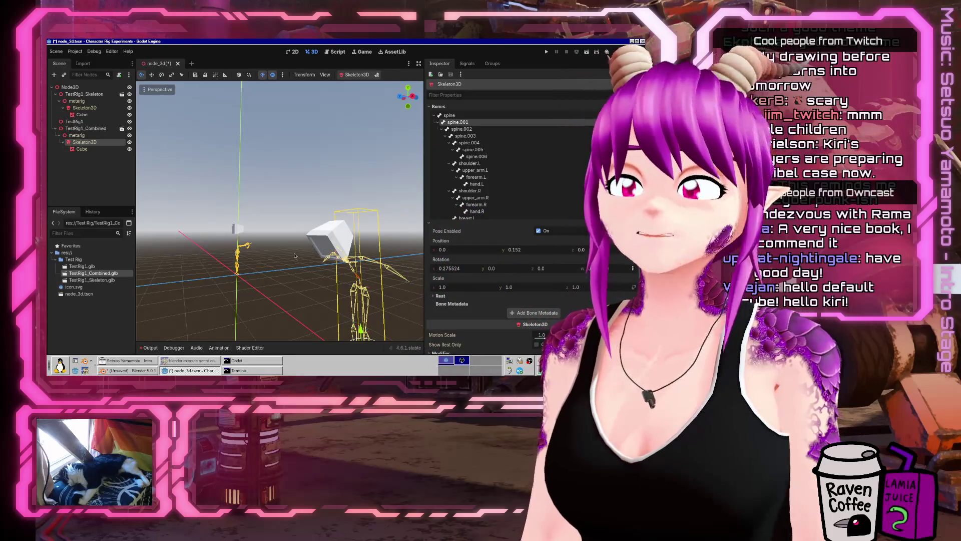
left_click_drag(204, 227, 232, 230)
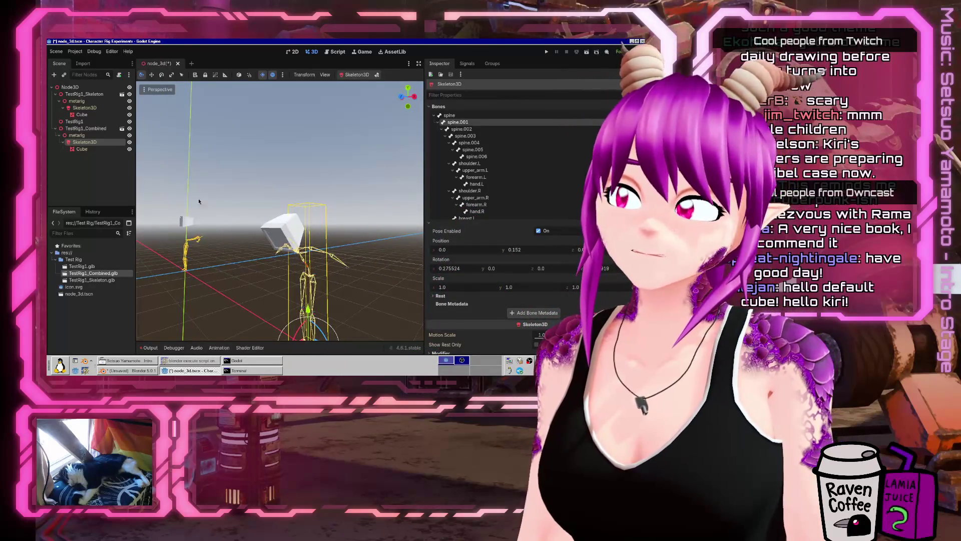
Expand the combined Cube's Skin binds, comparing them with the TestRig1_Skeleton cube's skin.
left_click(98, 150)
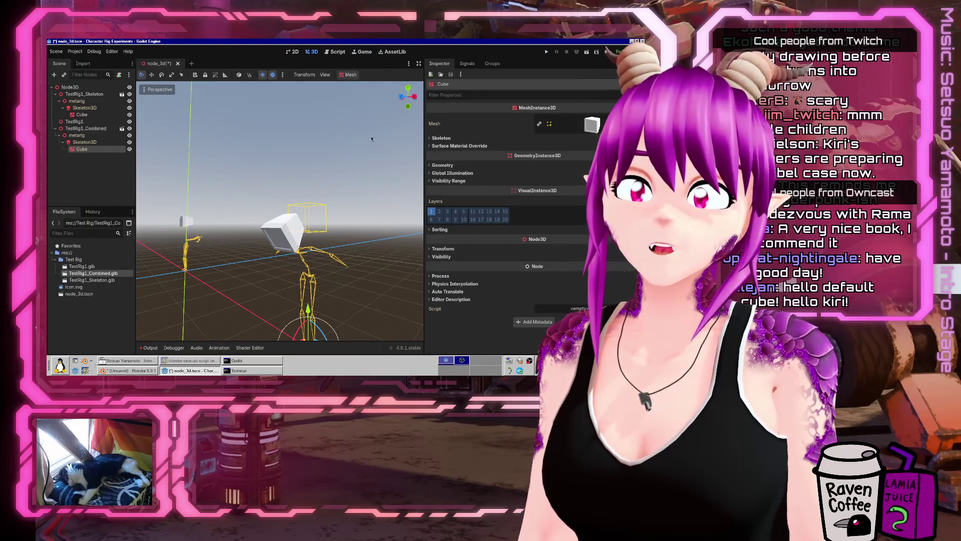
left_click(440, 138)
left_click(575, 145)
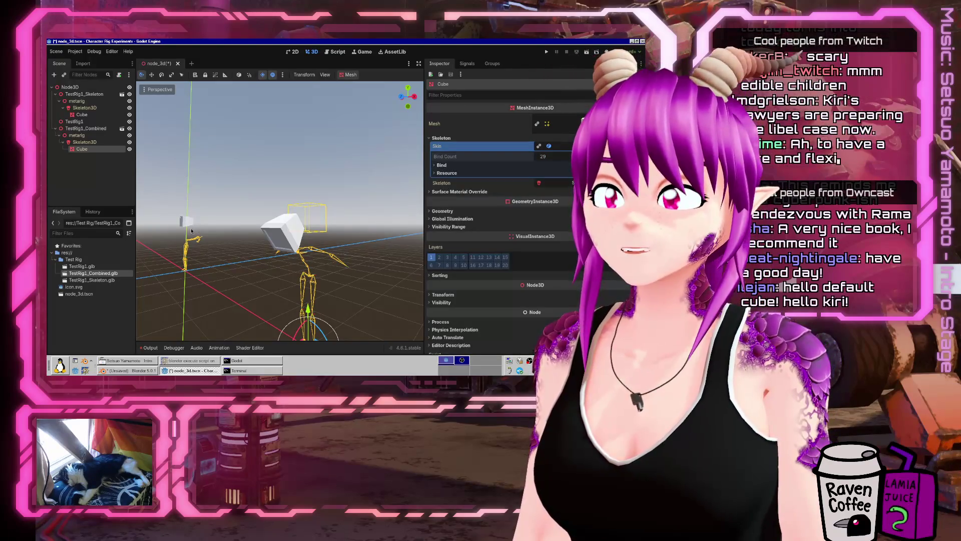
left_click(444, 172)
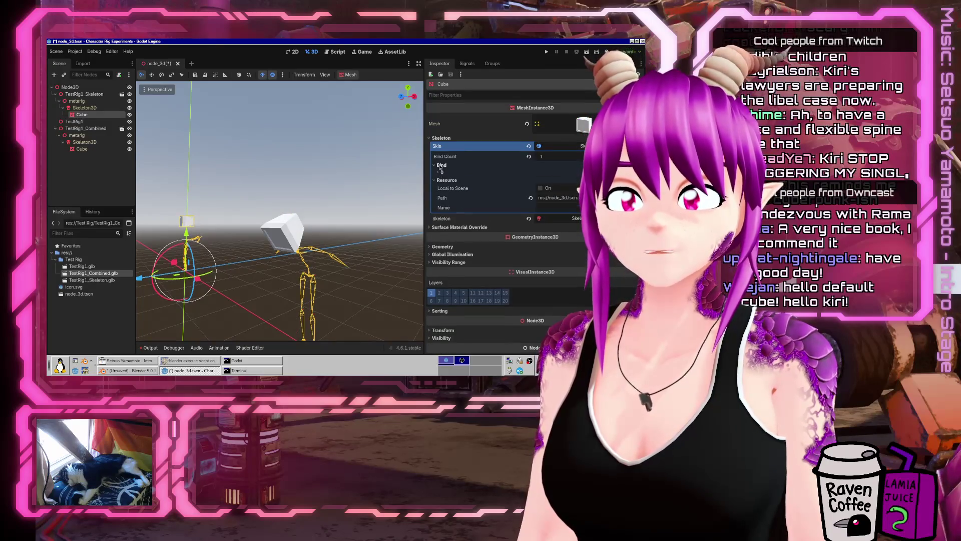
left_click(442, 165)
left_click(441, 172)
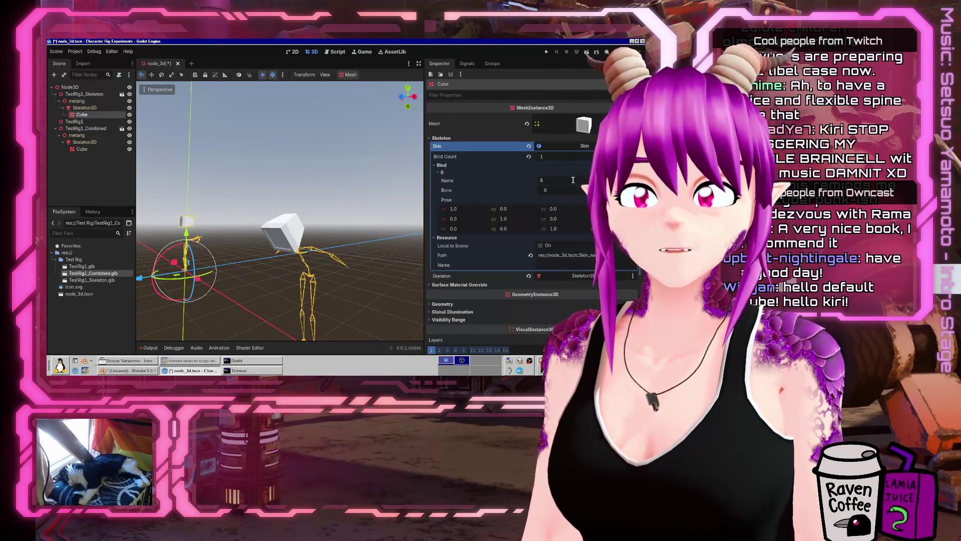
left_click(290, 231)
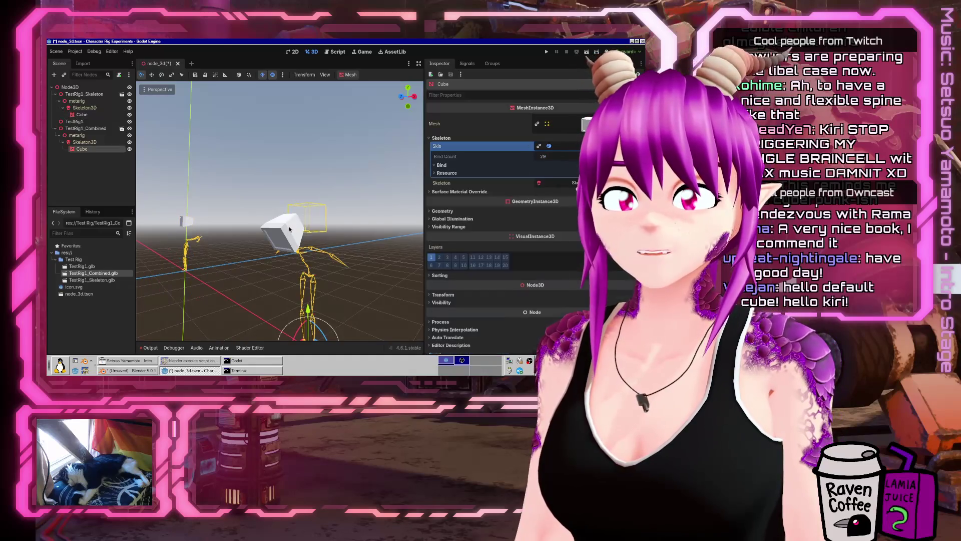
left_click(440, 164)
left_click(441, 174)
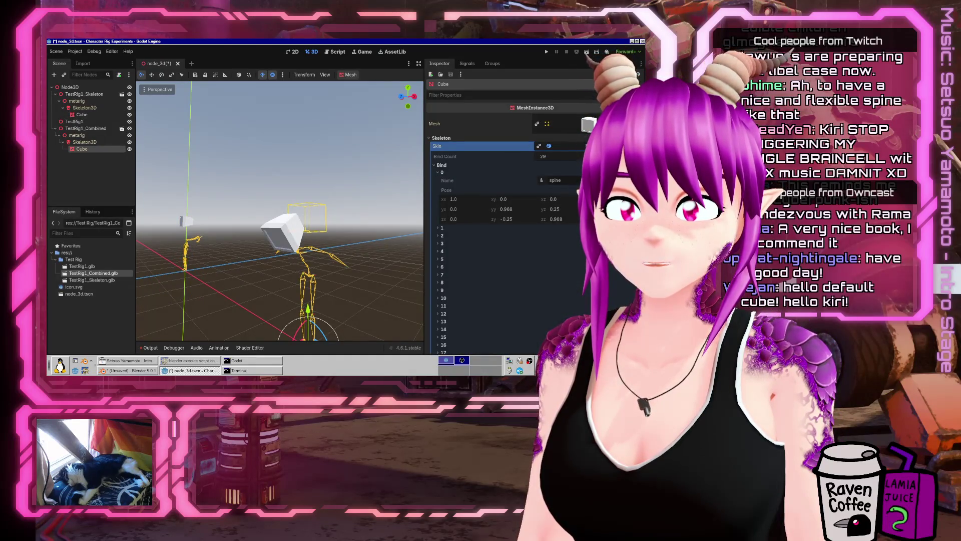
Set the TestRig1_Skeleton cube's bind 0 name to spine.006.
left_click(189, 222)
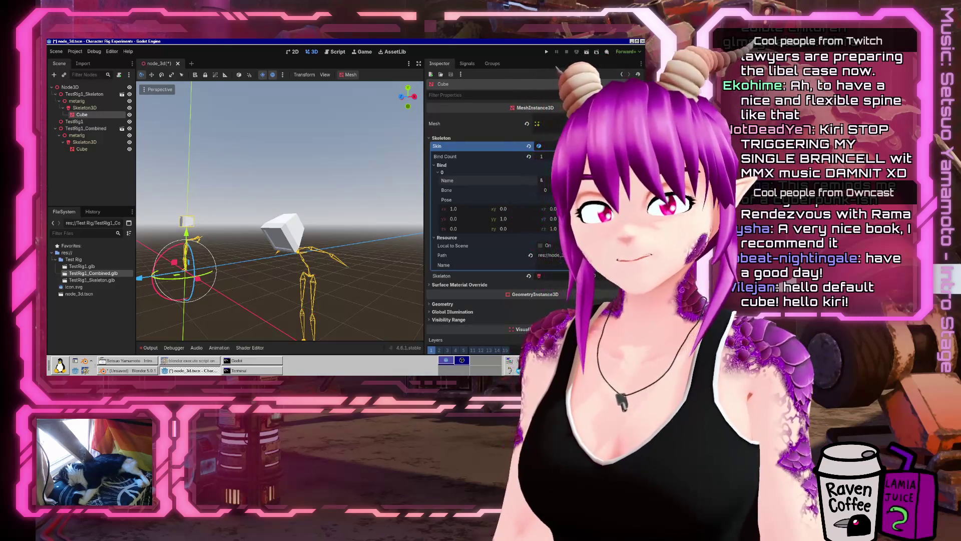
left_click(254, 212)
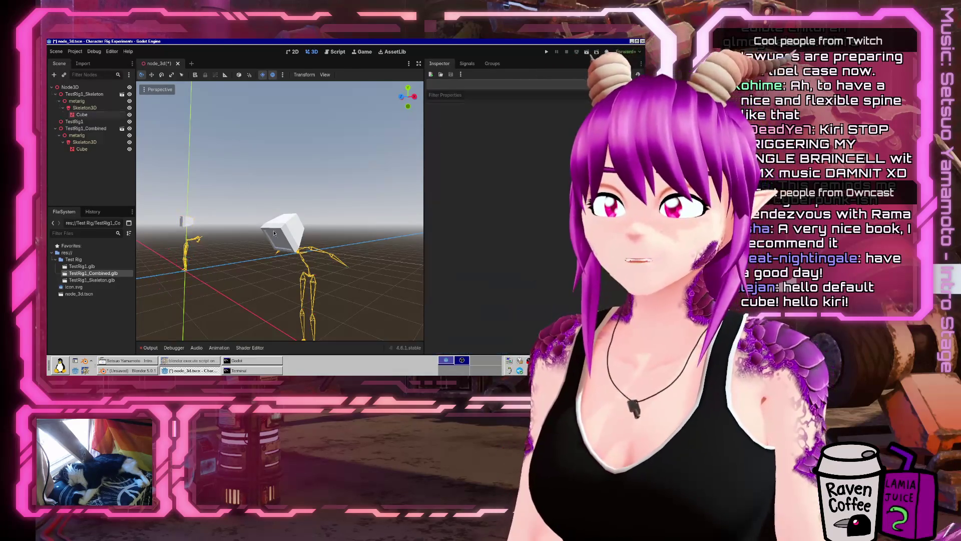
left_click(188, 220)
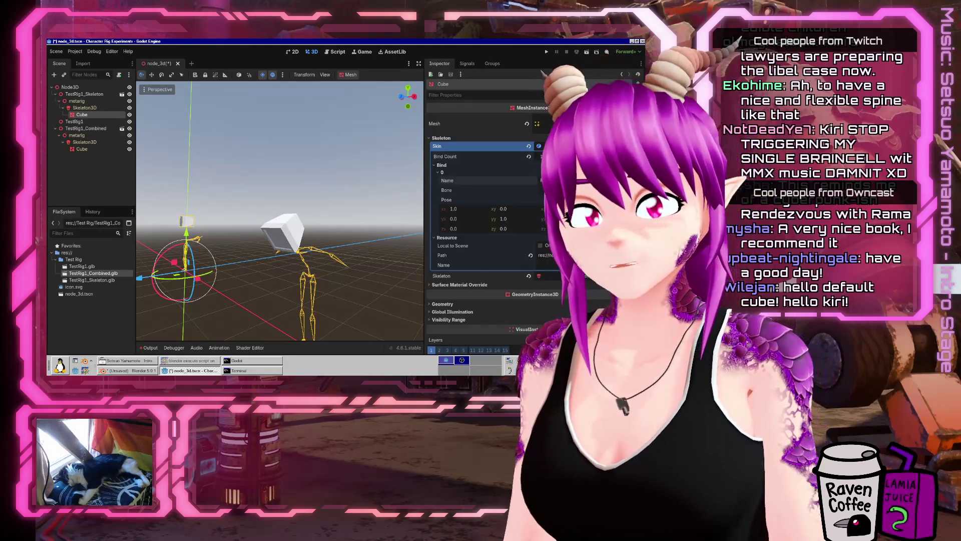
key("Return")
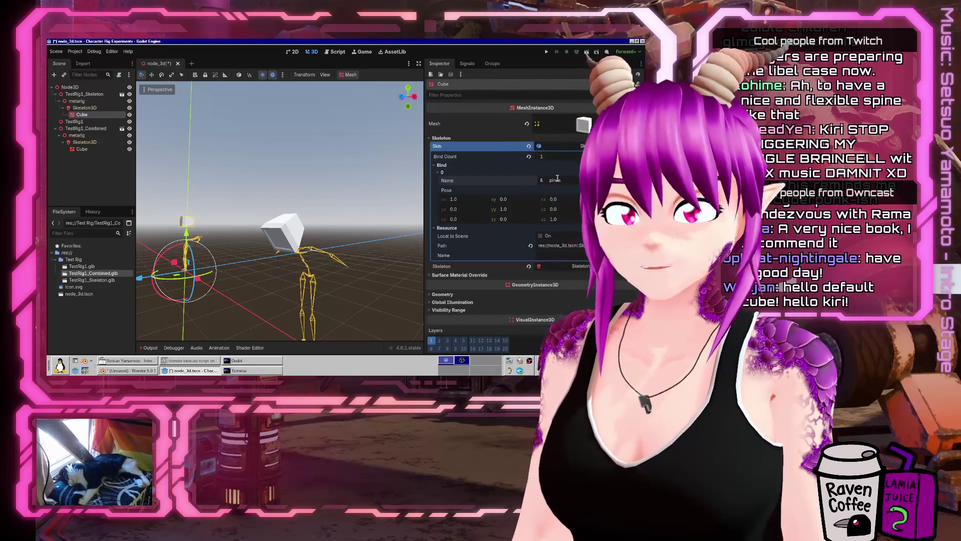
key("ctrl+z")
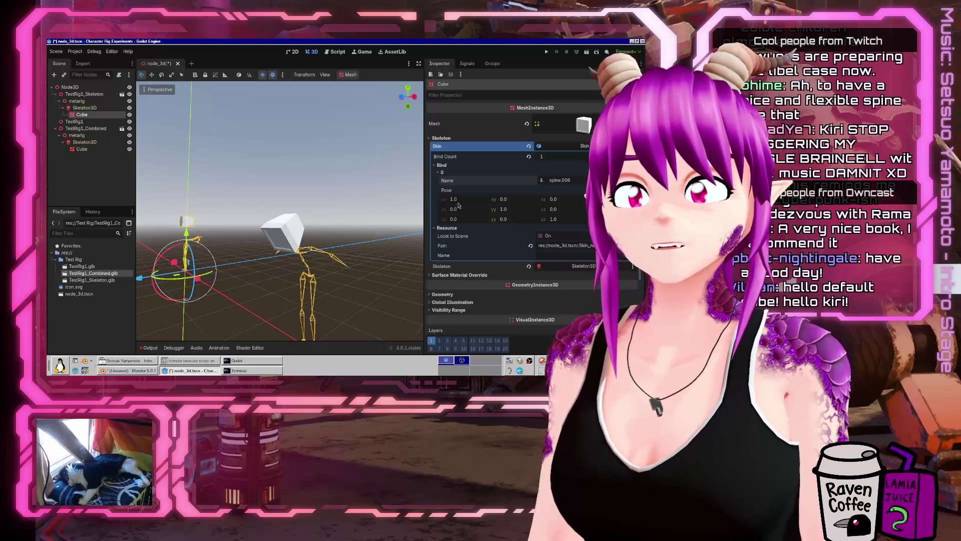
left_click_drag(302, 234, 224, 212)
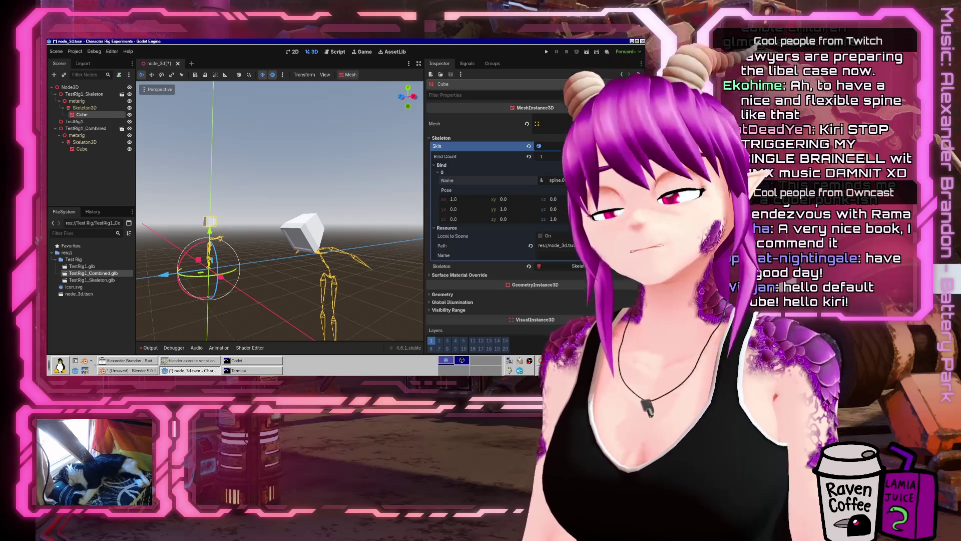
left_click(303, 234)
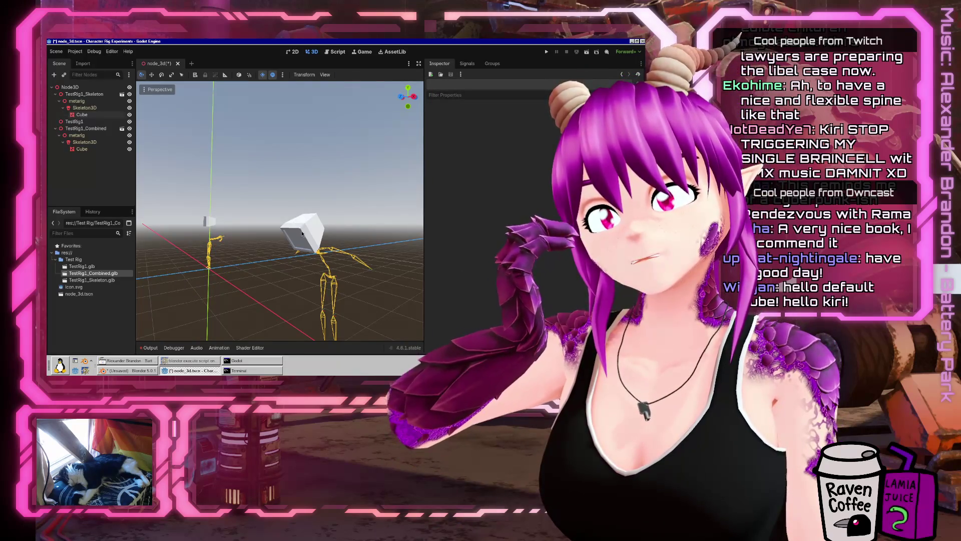
Compare the combined cube's binds 0–2 (spine.001, spine.002), then select TestRig1_Skeleton's skeleton.
left_click(82, 149)
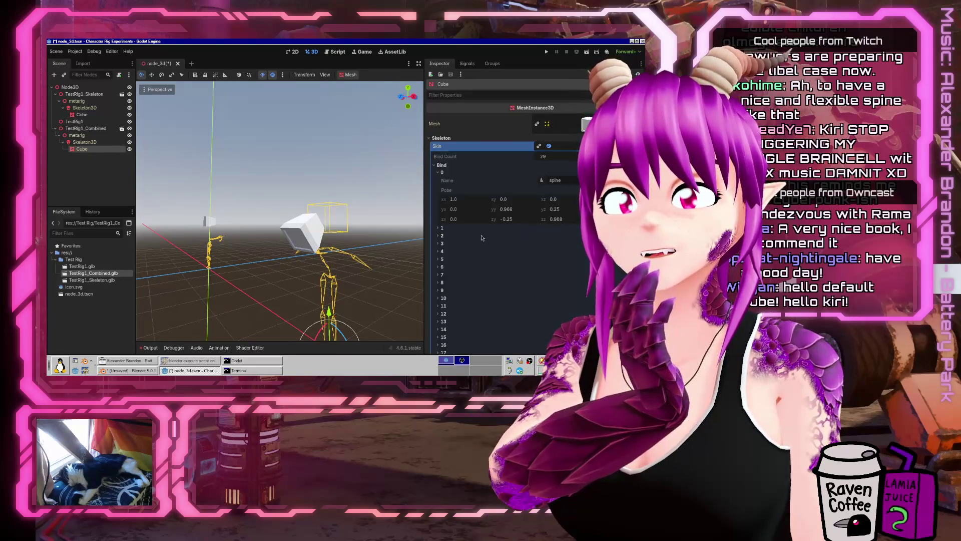
left_click(443, 228)
left_click(443, 228)
left_click(442, 236)
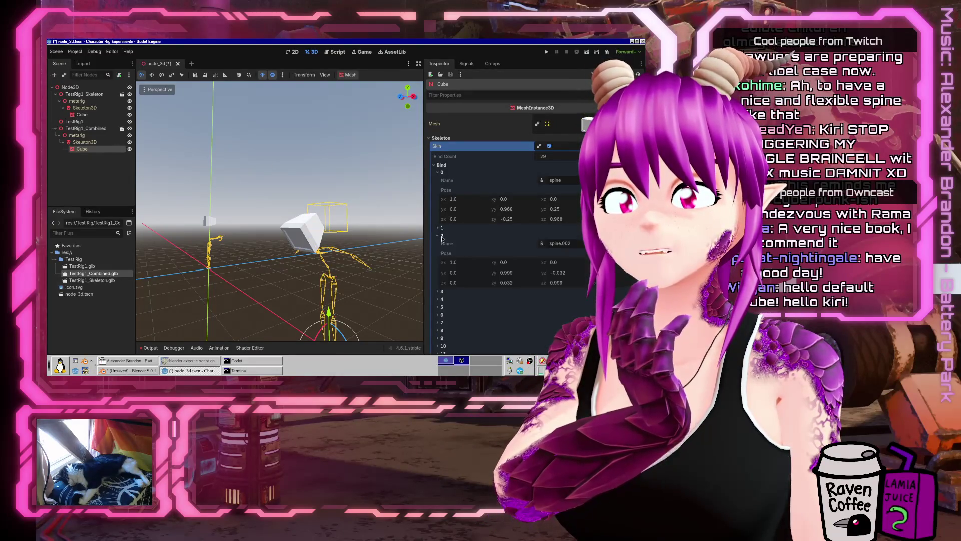
left_click(442, 235)
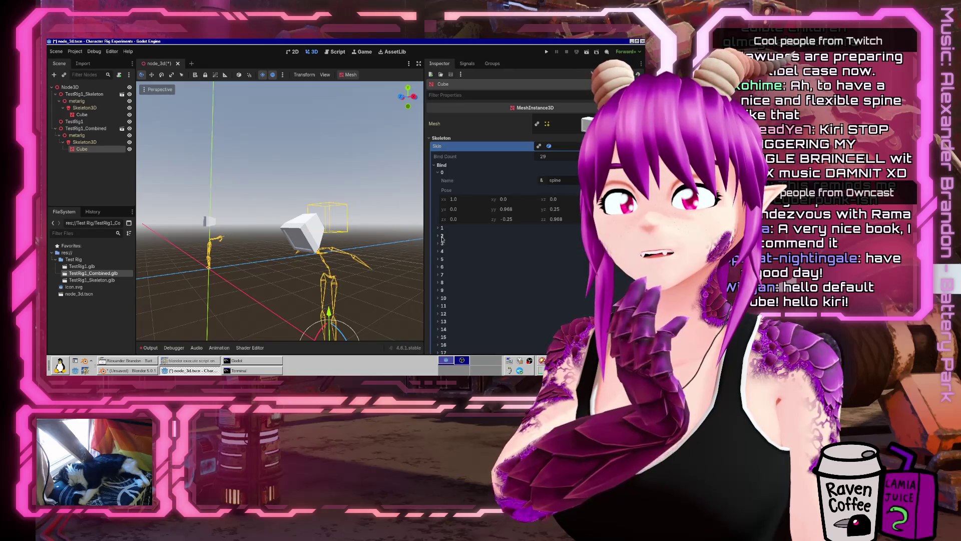
left_click(442, 173)
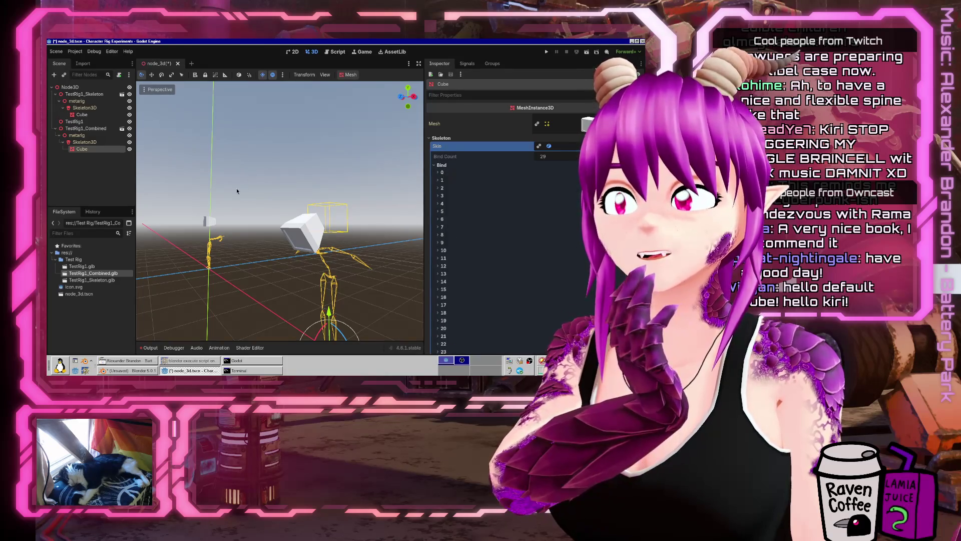
left_click(84, 142)
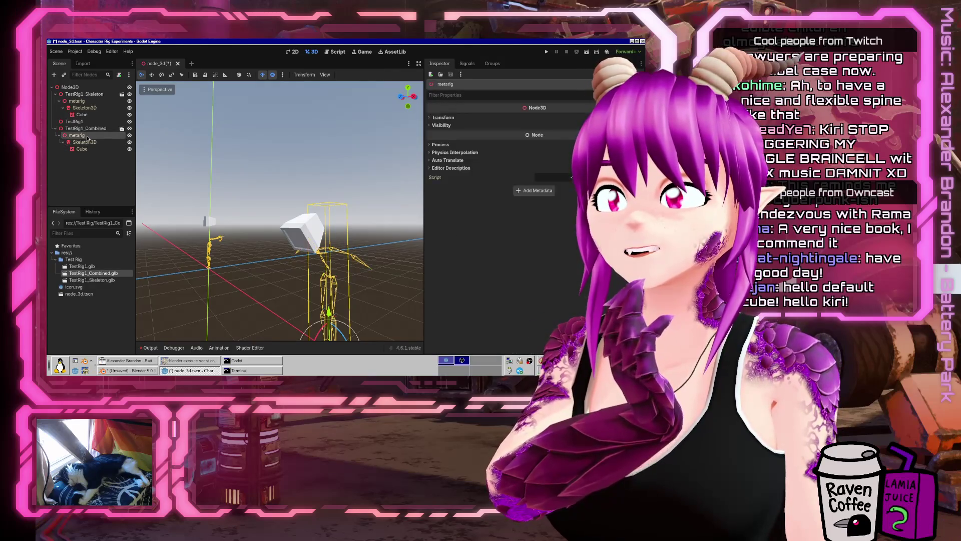
left_click(82, 115)
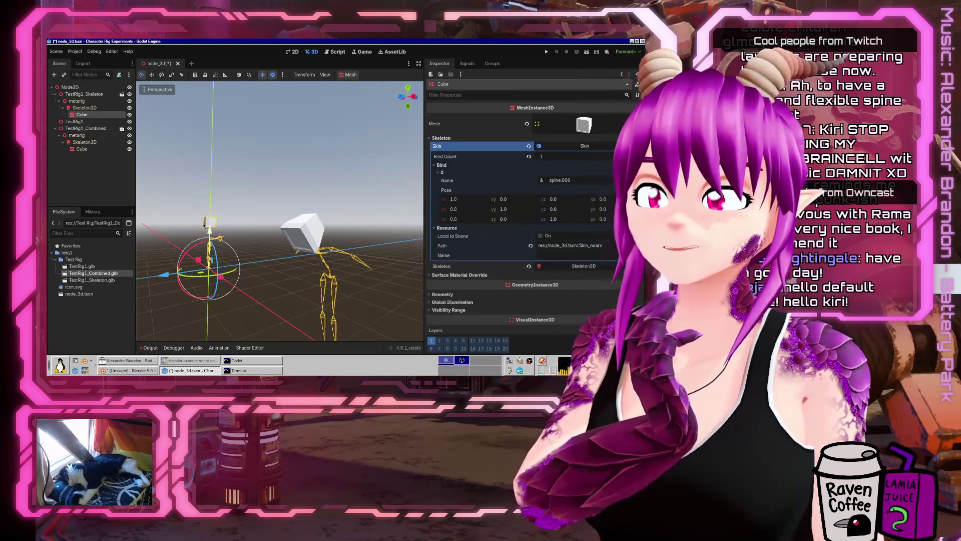
left_click(76, 108)
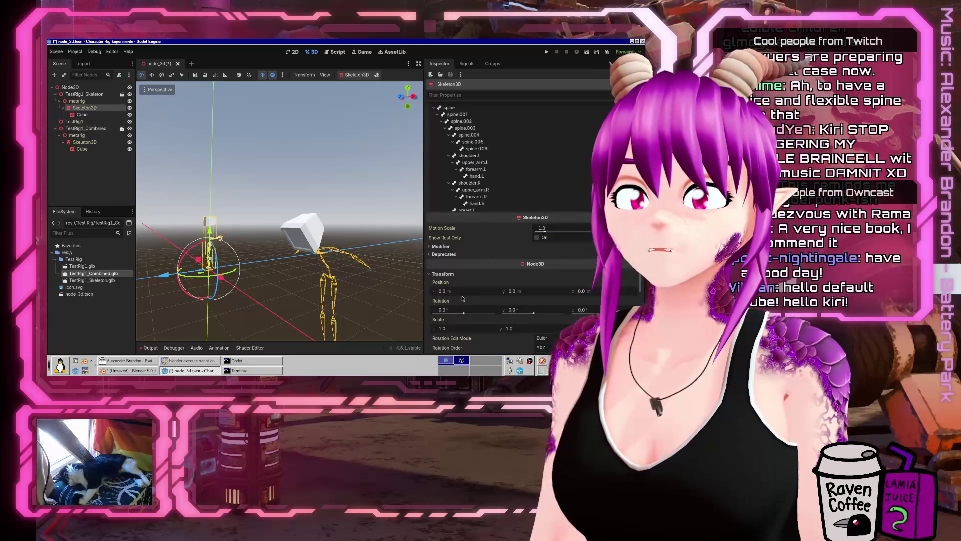
Tilt TestRig1_Skeleton's spine.001 by dragging its Rotation X value.
left_click(457, 115)
left_click_drag(450, 260, 488, 261)
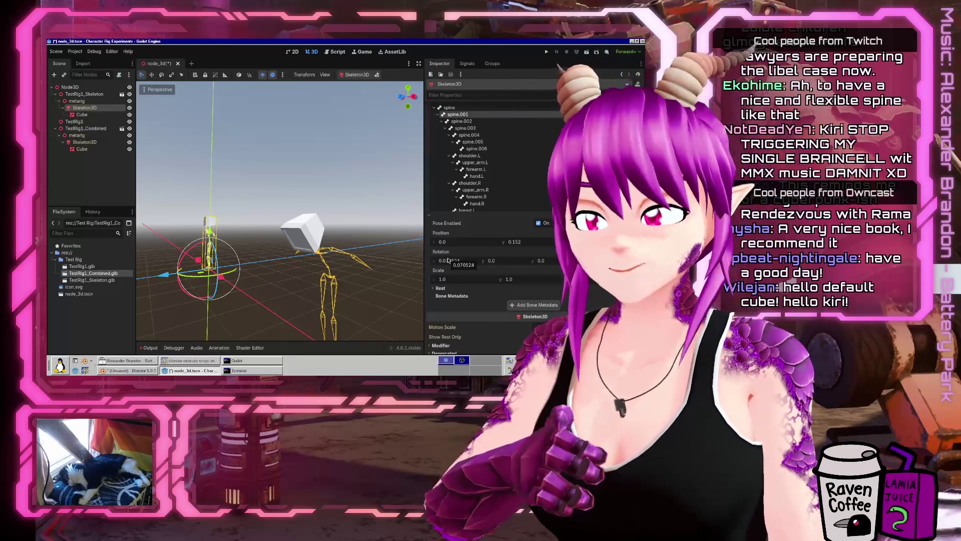
left_click(126, 361)
Scroll in the music player, return to Godot, and select the combined rig's Cube.
scroll(92, 185, "down", 10)
left_click_drag(129, 244, 130, 348)
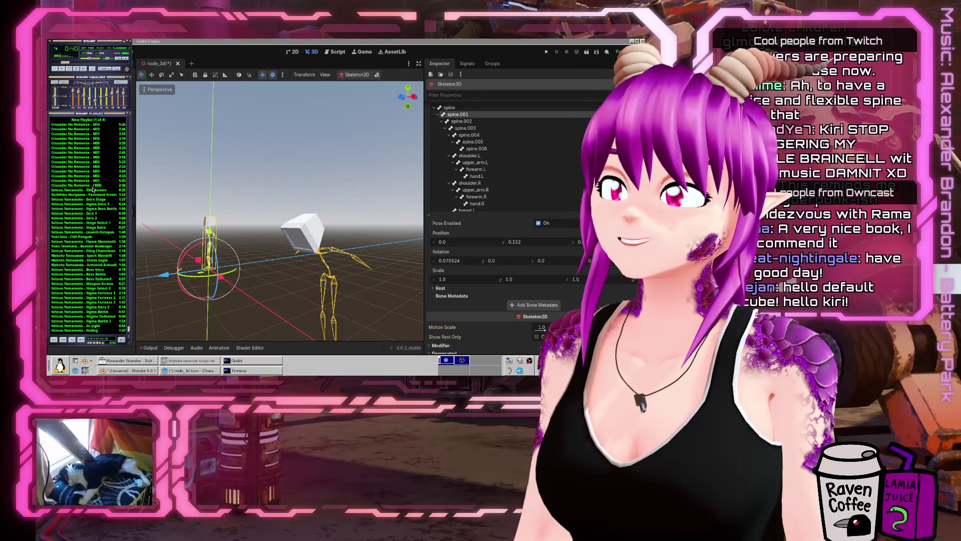
scroll(92, 189, "down", 2)
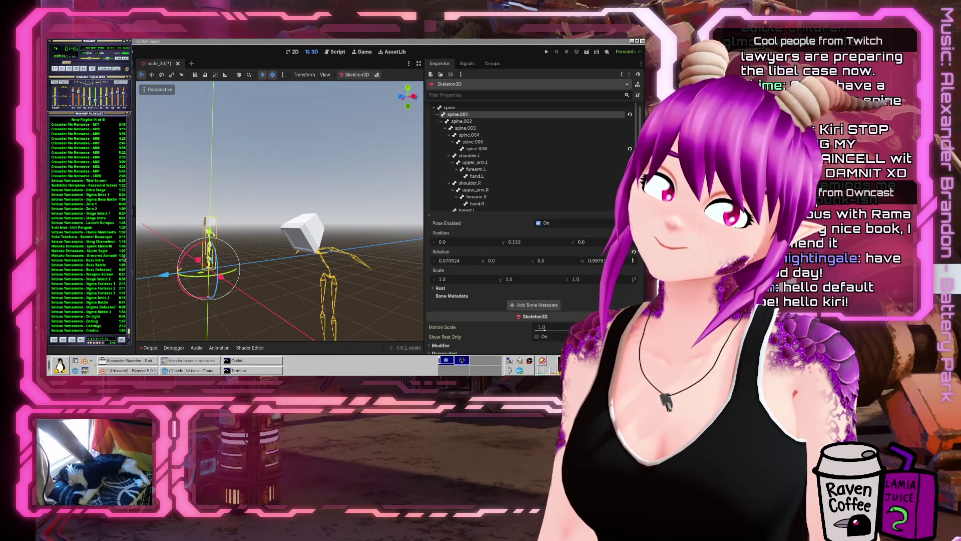
left_click(226, 244)
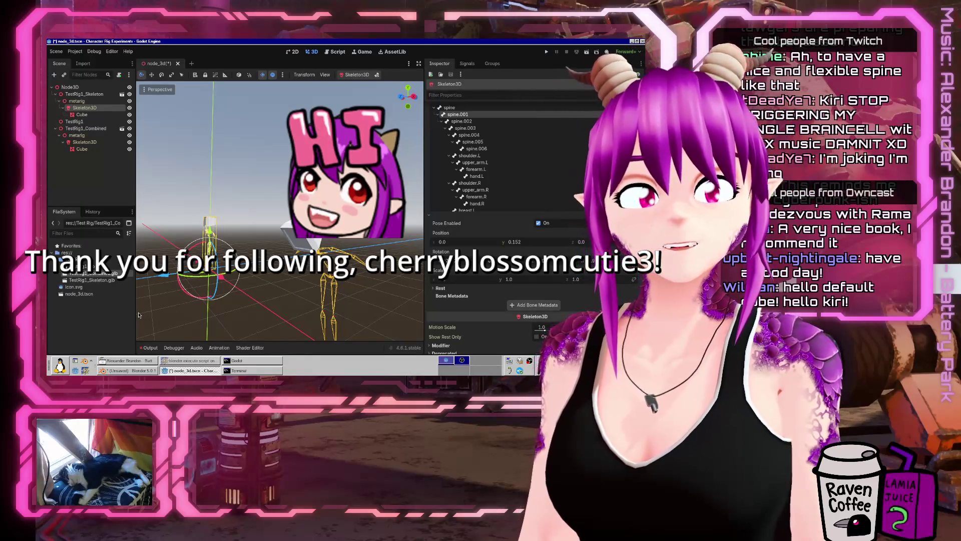
left_click(94, 150)
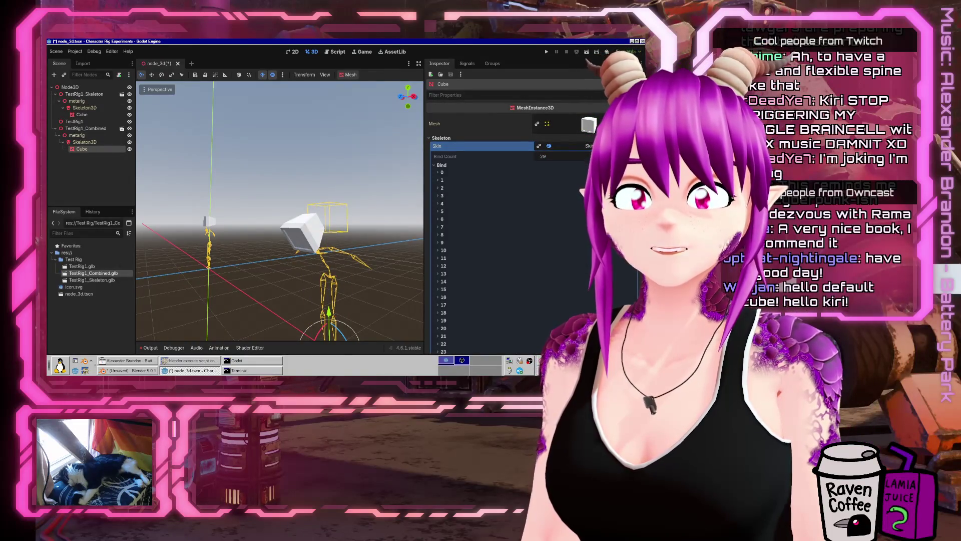
Try saving the Cube's skin with Ctrl+S and dismiss the cannot-save warning twice.
key("ctrl+s")
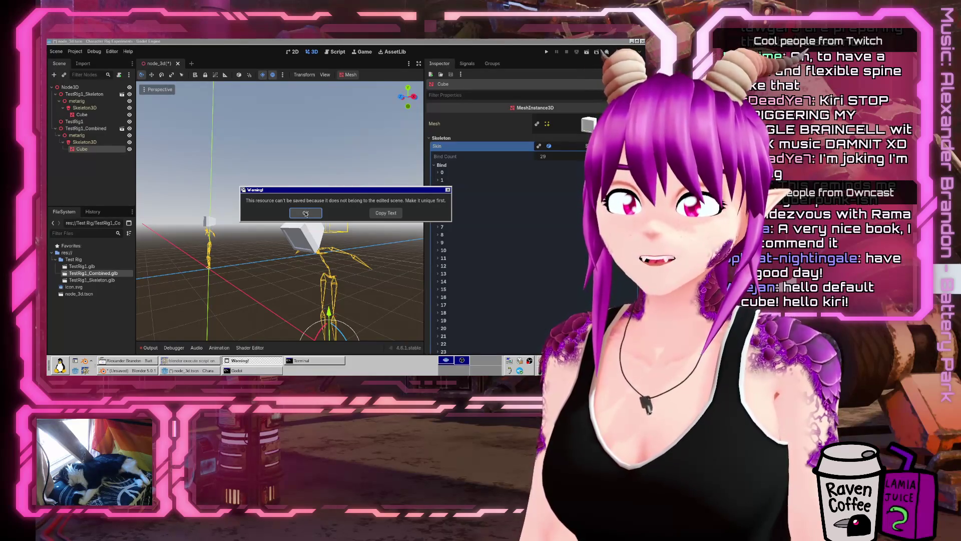
left_click(305, 213)
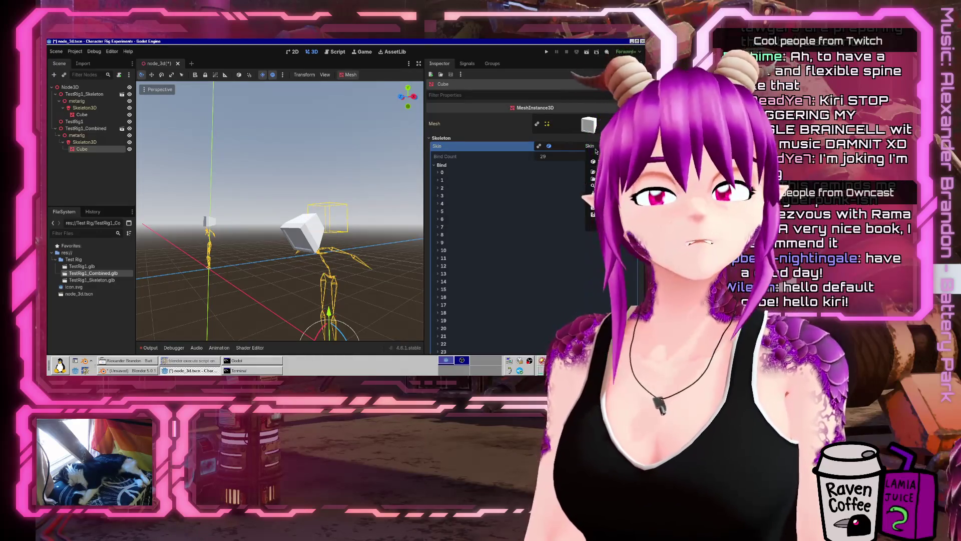
key("ctrl+s")
left_click(315, 215)
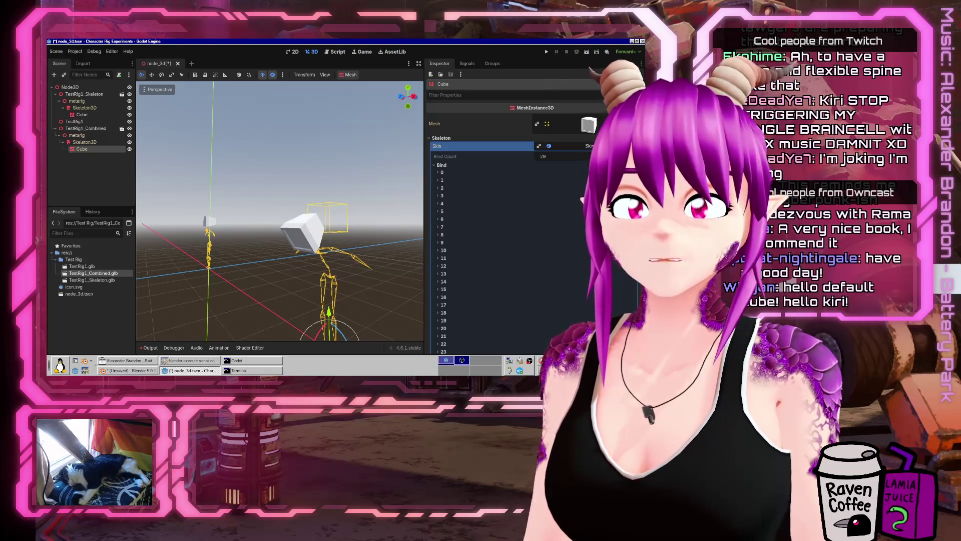
Save the skin as new_skin.tres via Save As, then clear the TestRig1_Skeleton Cube's Skin.
left_click(589, 146)
left_click(578, 213)
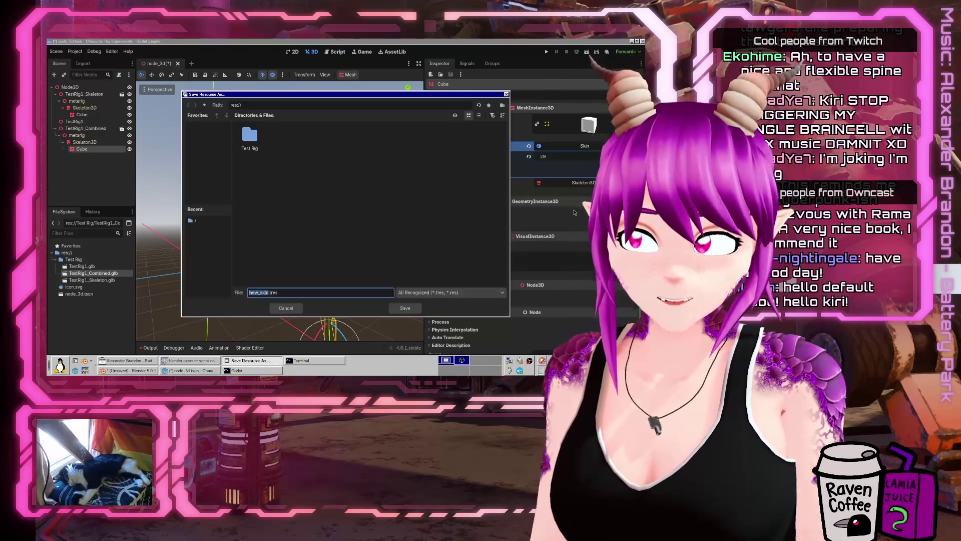
left_click(405, 308)
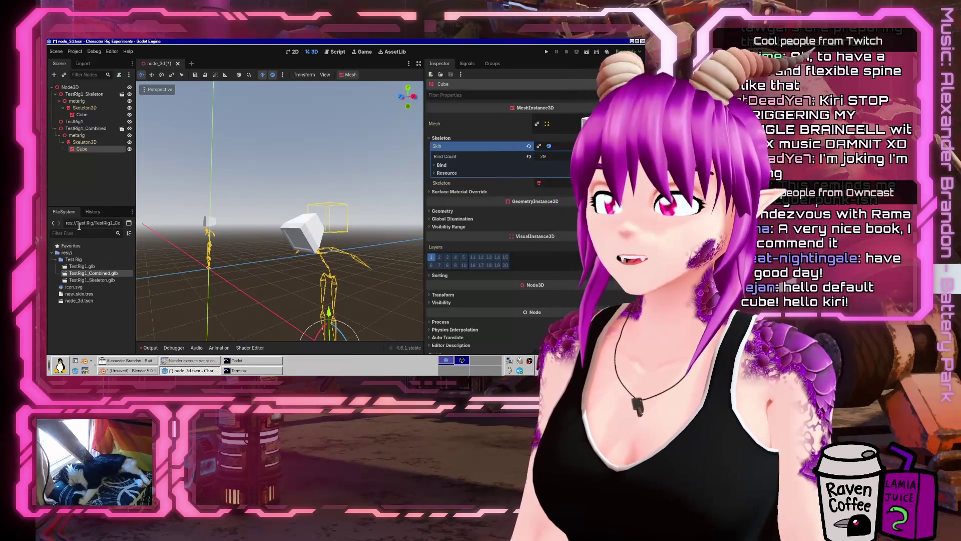
left_click(82, 115)
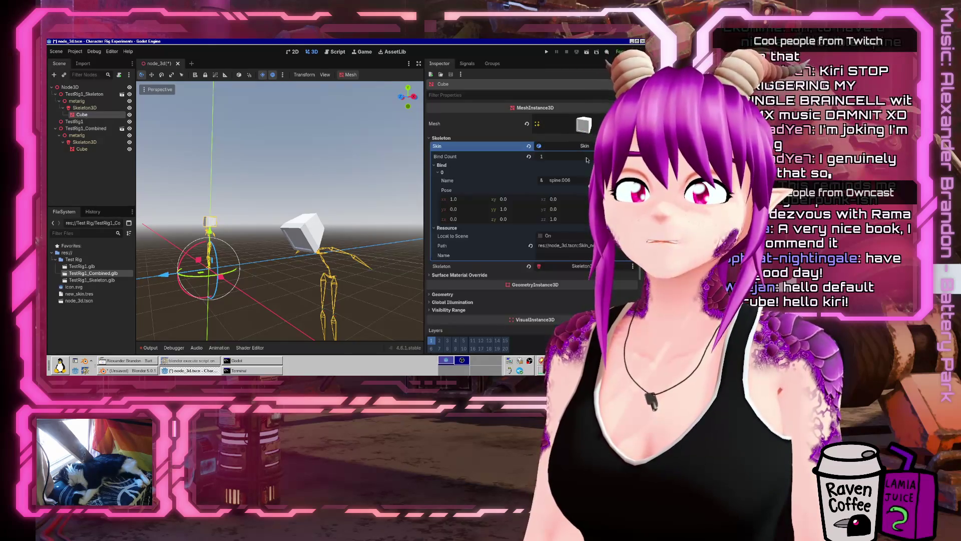
left_click(528, 146)
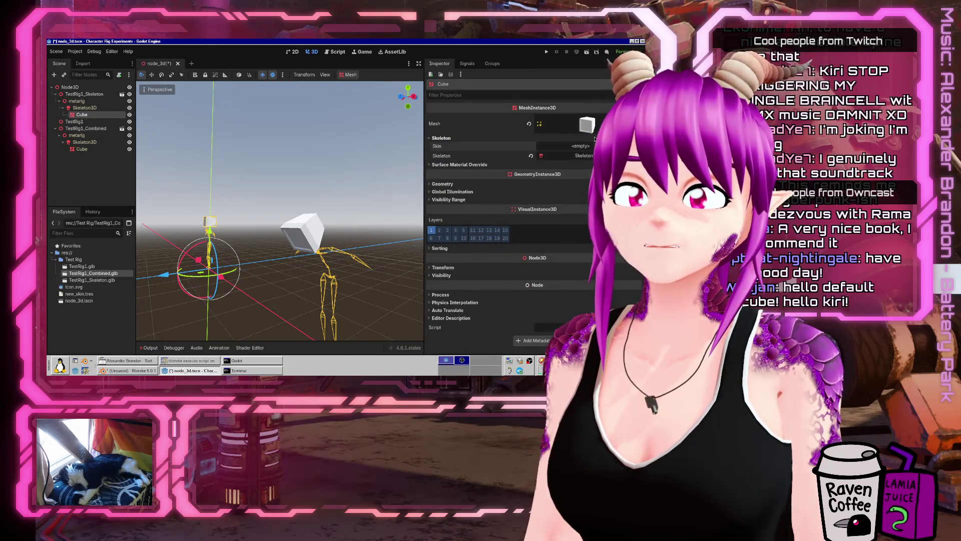
Quick Load new_skin.tres into the TestRig1_Skeleton Cube's Skin.
left_click(575, 146)
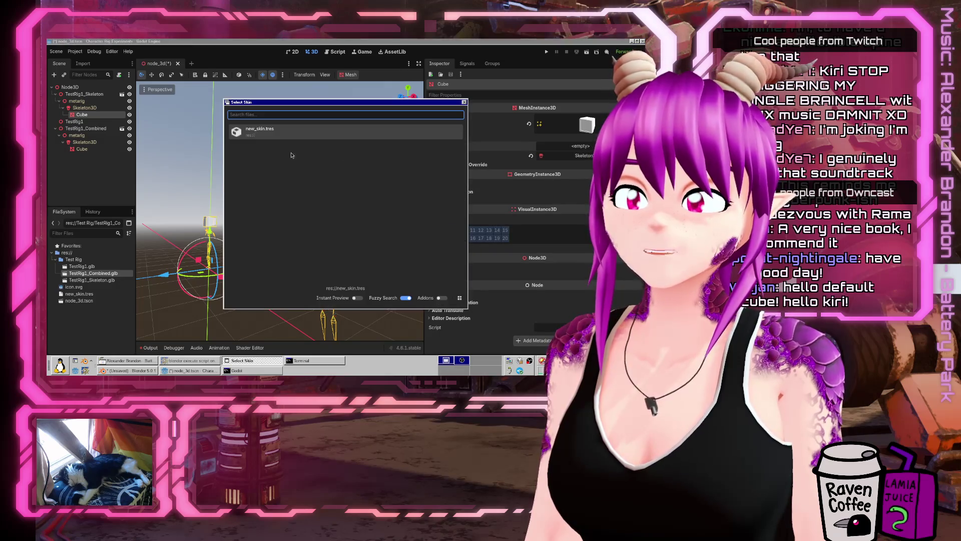
left_click(289, 134)
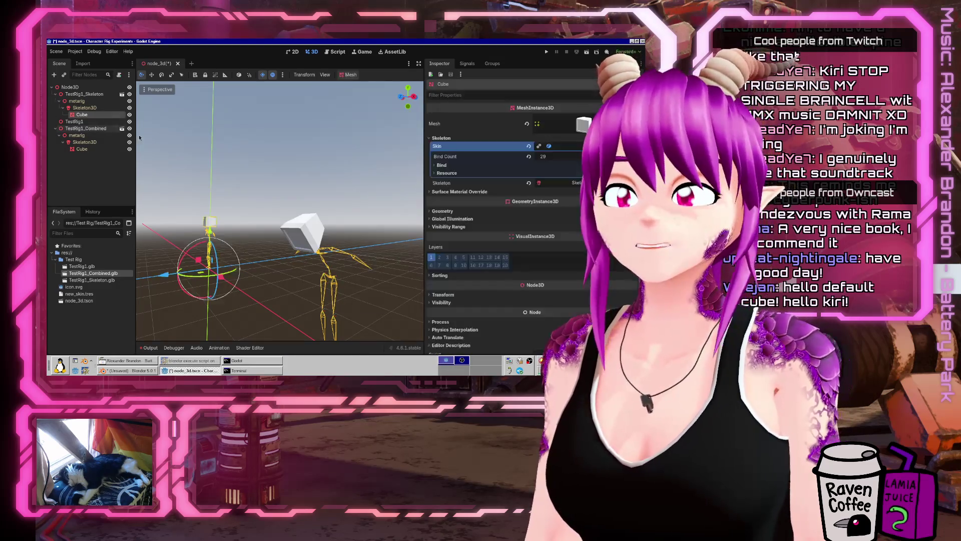
left_click_drag(254, 219, 150, 150)
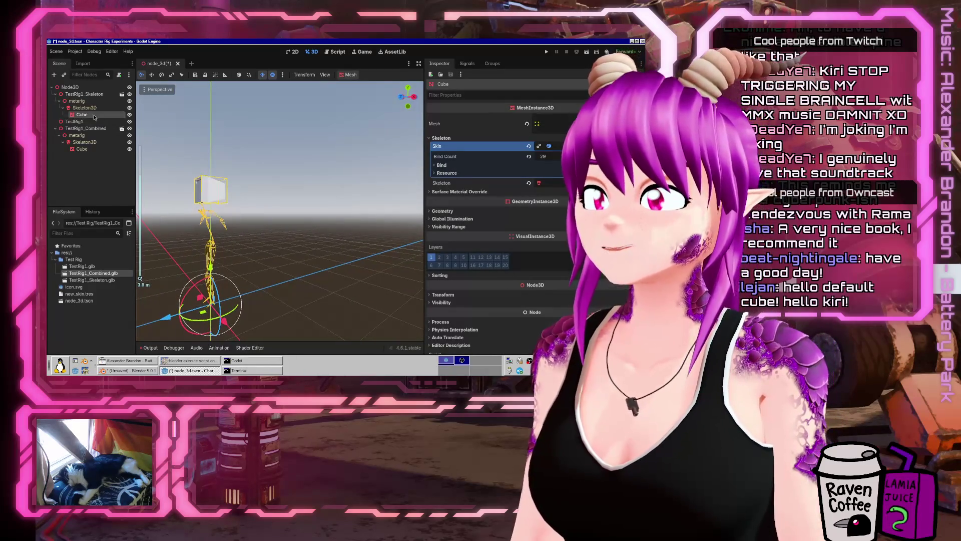
Set spine.001's Rotation X to -0.744 on TestRig1_Skeleton's skeleton.
left_click(91, 109)
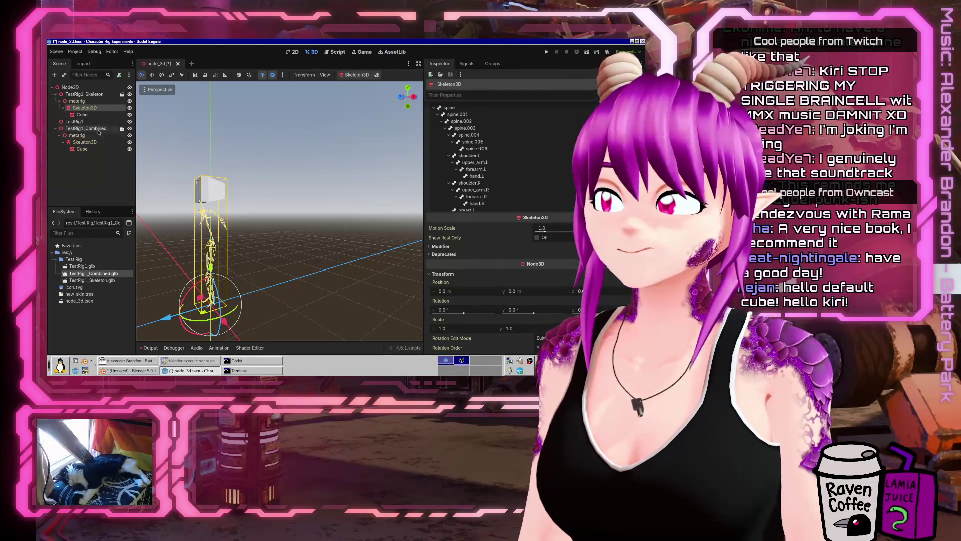
left_click(468, 115)
mouse_move(464, 264)
left_mouse_down()
mouse_move(444, 264)
mouse_move(464, 262)
left_mouse_up()
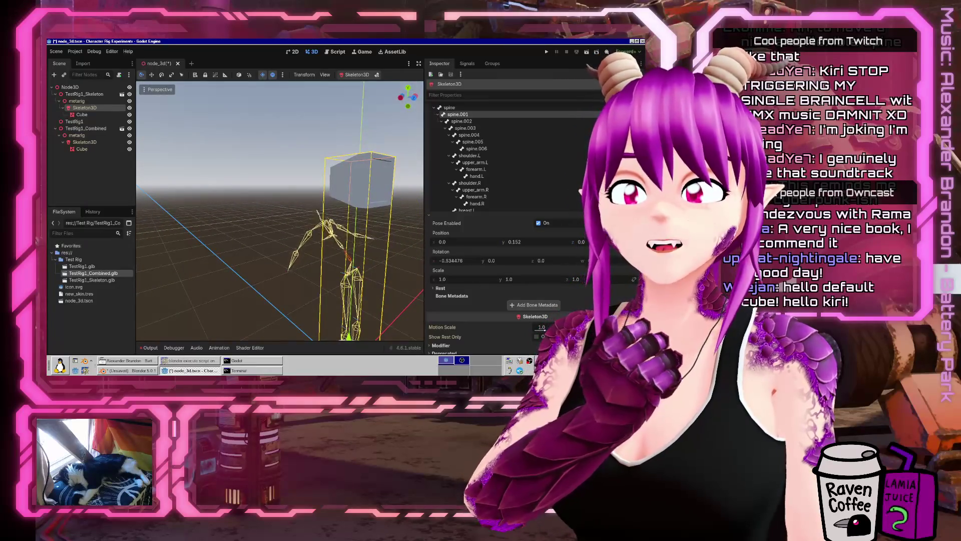
Check the cube's mesh properties and open Advanced Import Settings for TestRig1.glb.
left_click(386, 195)
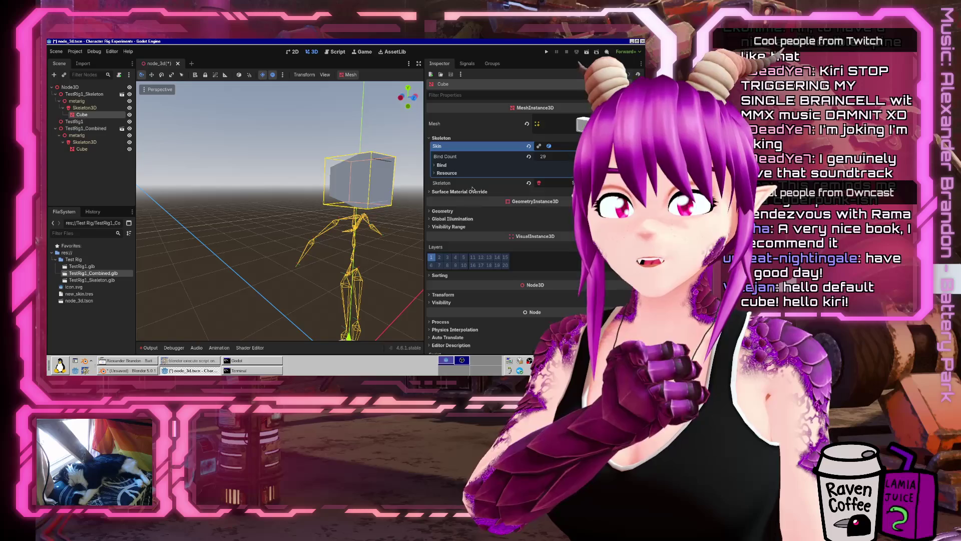
left_click(580, 124)
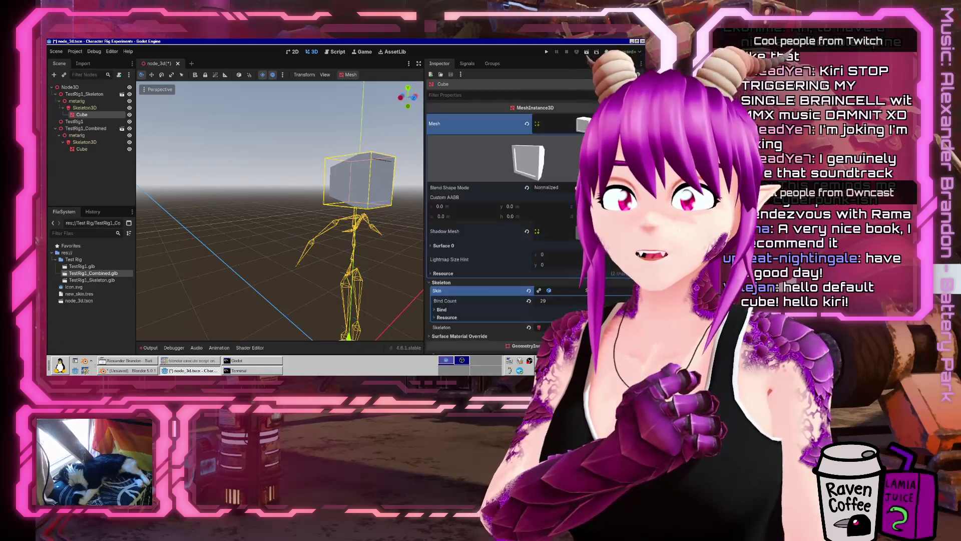
left_click(581, 124)
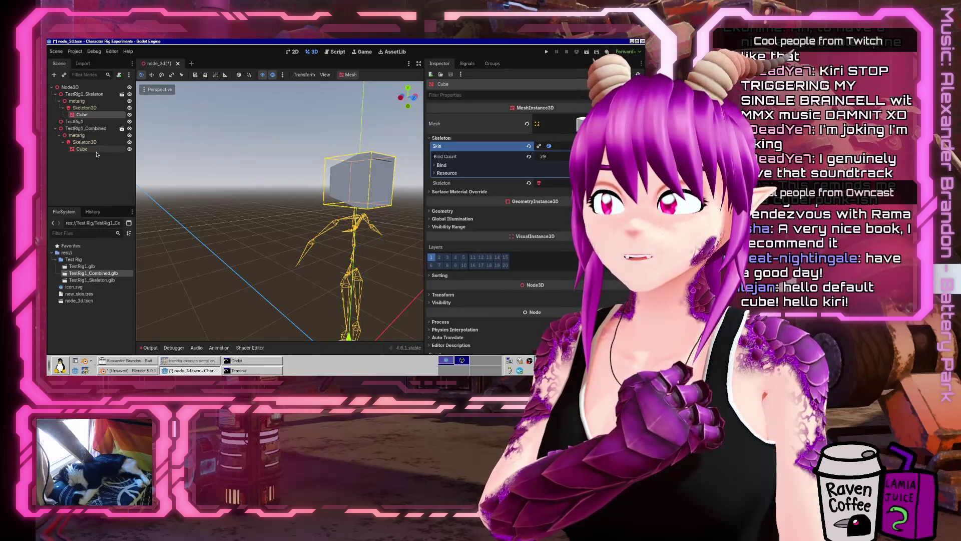
double_click(90, 266)
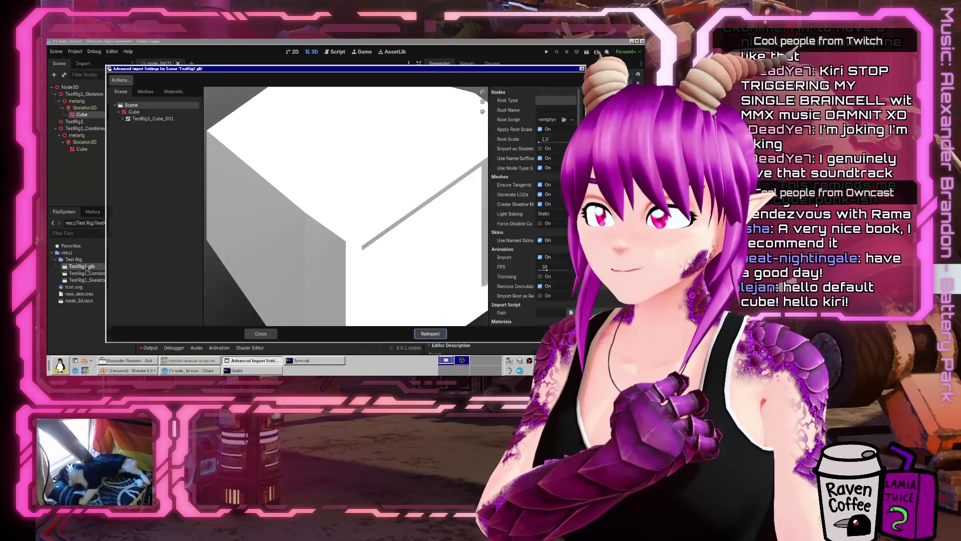
scroll(383, 199, "up", 3)
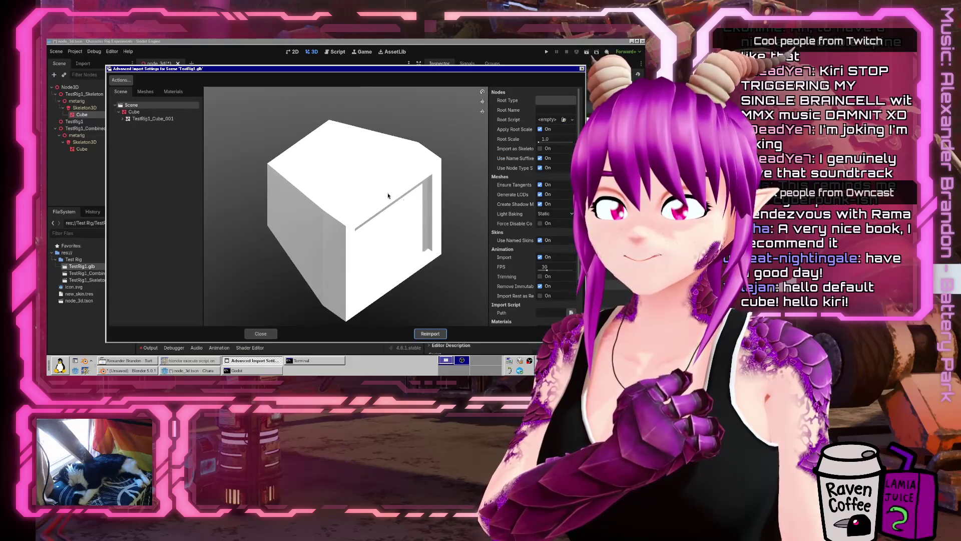
scroll(517, 199, "down", 2)
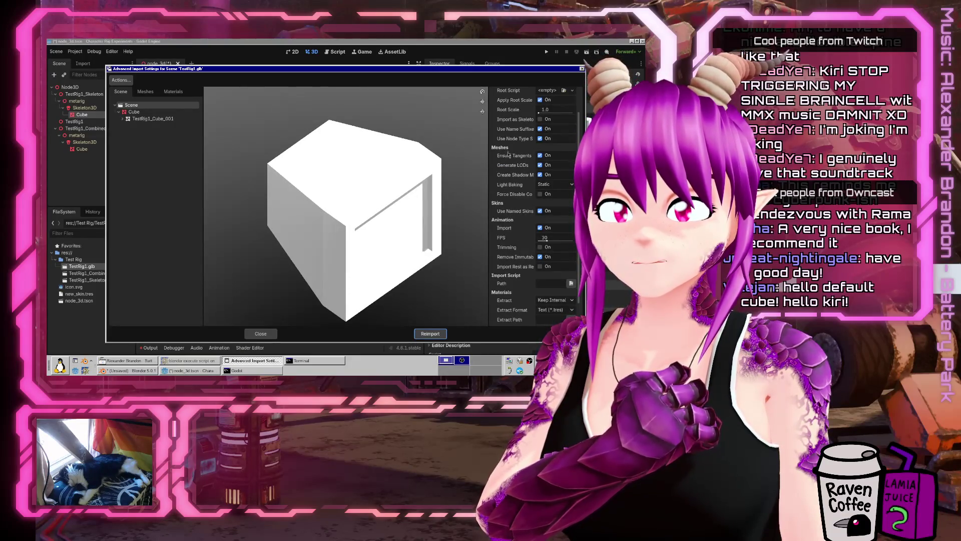
scroll(506, 201, "down", 2)
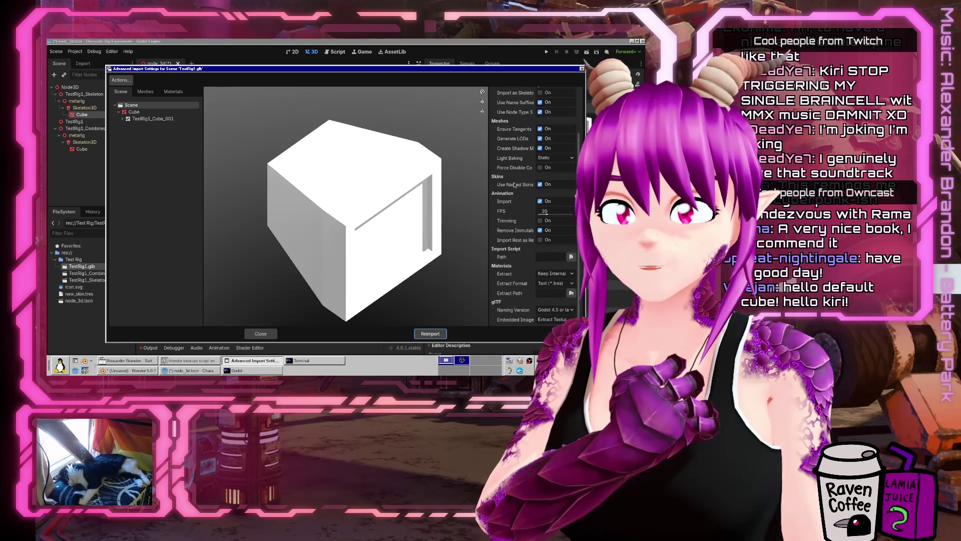
mouse_move(515, 186)
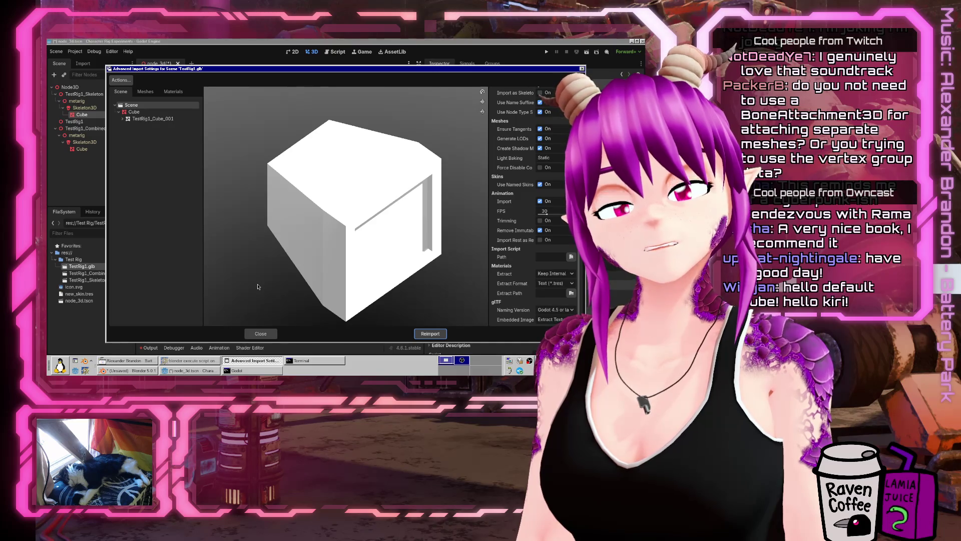
left_click(260, 334)
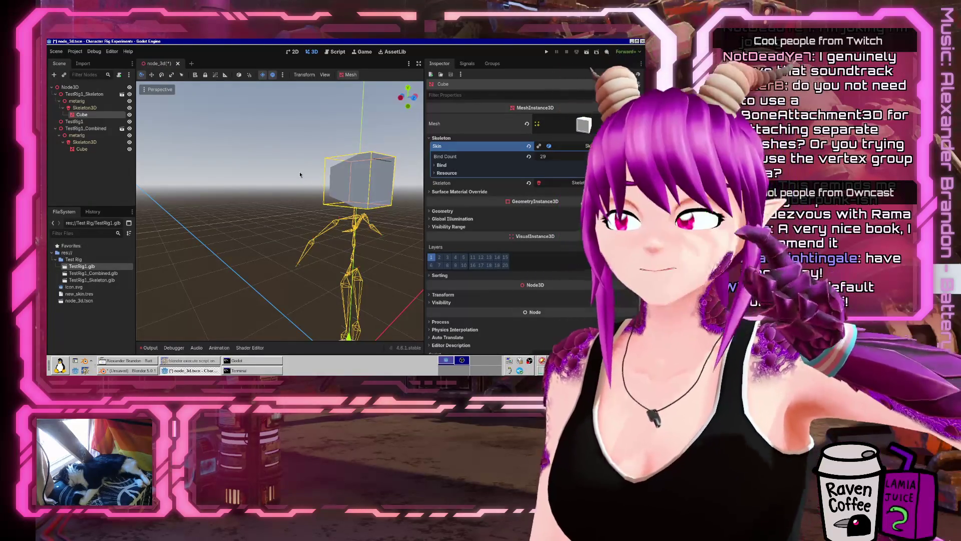
scroll(240, 274, "down", 5)
Try deleting both selected cubes, then dismiss the foreign-scene alert.
left_click(382, 196, "shift")
key("Delete")
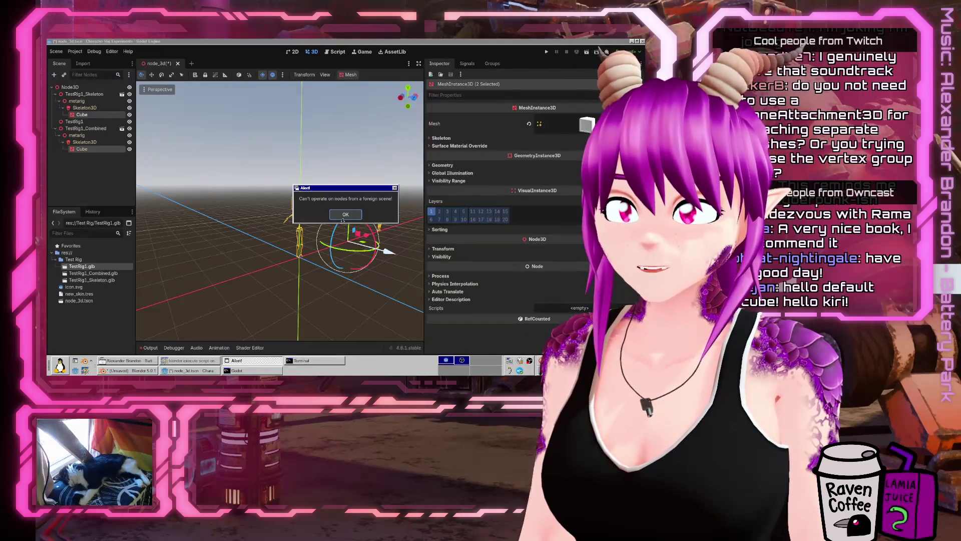
left_click(89, 129)
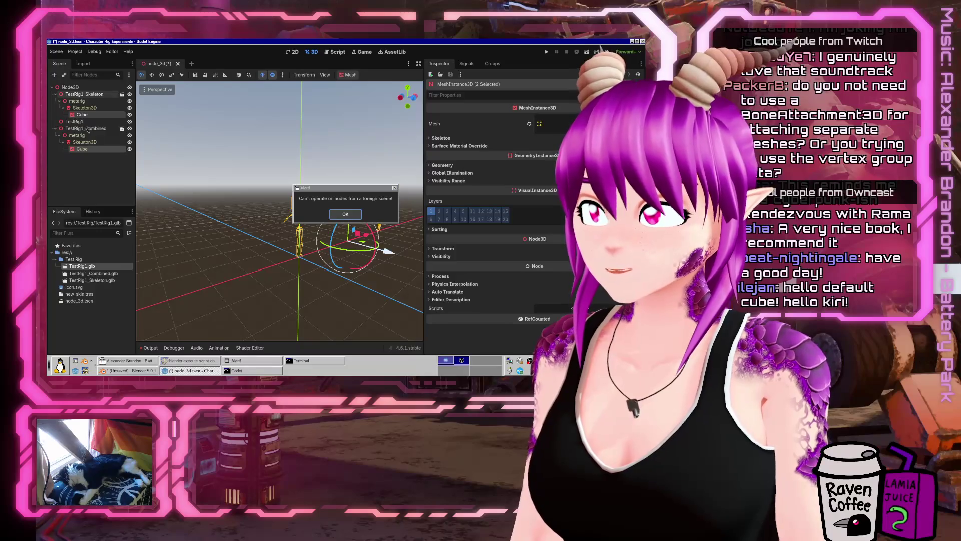
left_click(350, 214)
Delete the TestRig1_Combined and TestRig1_Skeleton instances from the scene.
left_click(88, 128)
key("Delete")
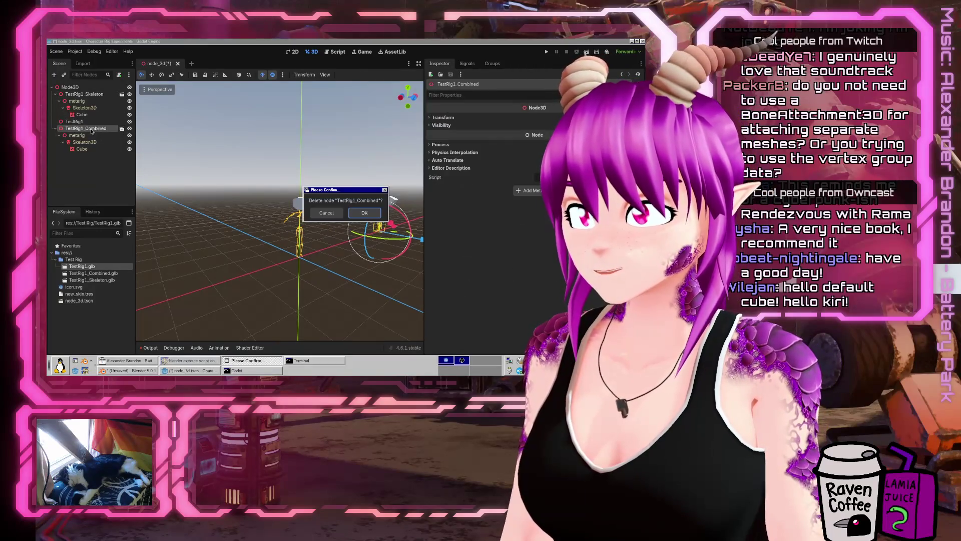
left_click(364, 213)
left_click(80, 95)
key("Delete")
left_click(362, 218)
Delete TestRig1 and add fresh TestRig1_Skeleton.glb and TestRig1_Combined.glb instances.
left_click(80, 94)
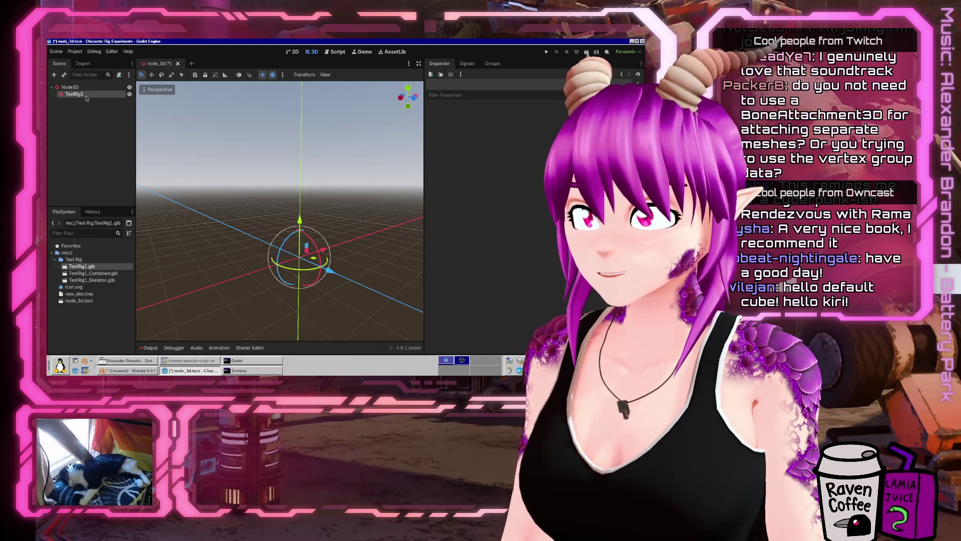
key("Delete")
left_click(353, 219)
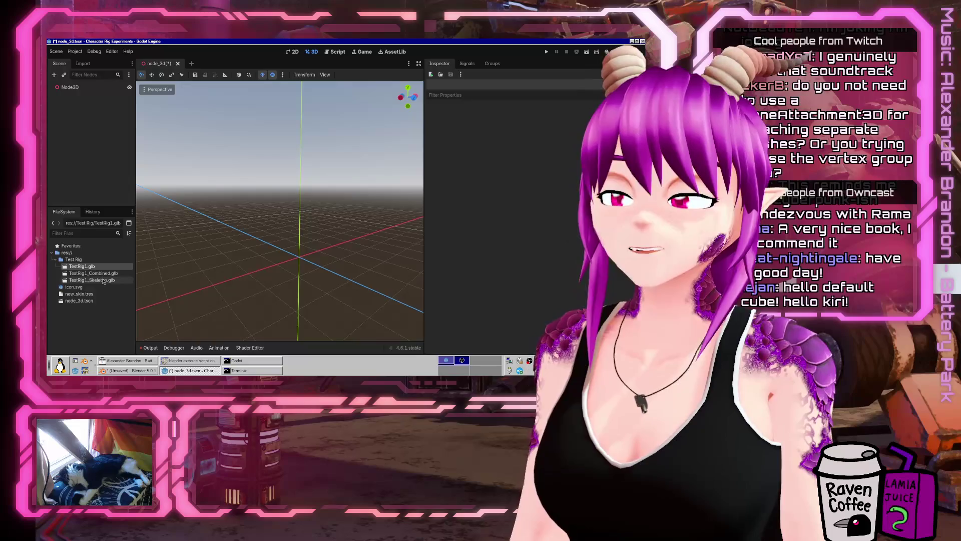
left_click_drag(245, 279, 245, 279)
left_click_drag(93, 273, 322, 253)
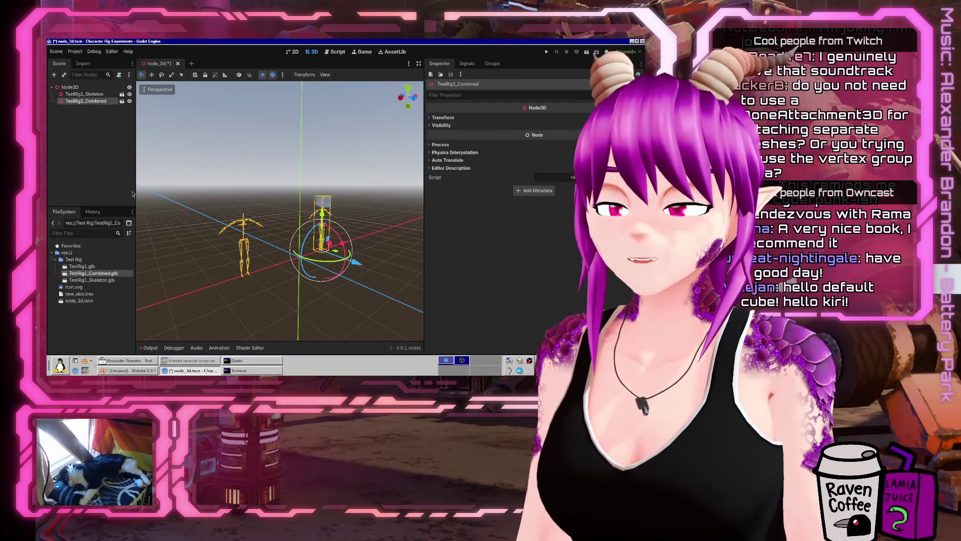
Enable Editable Children on TestRig1_Combined and select its Cube.
right_click(85, 102)
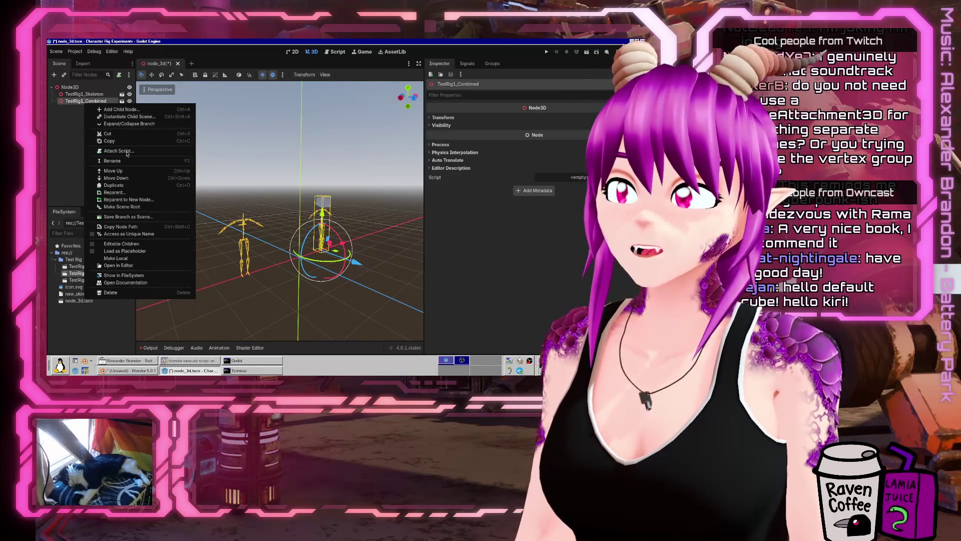
left_click(120, 244)
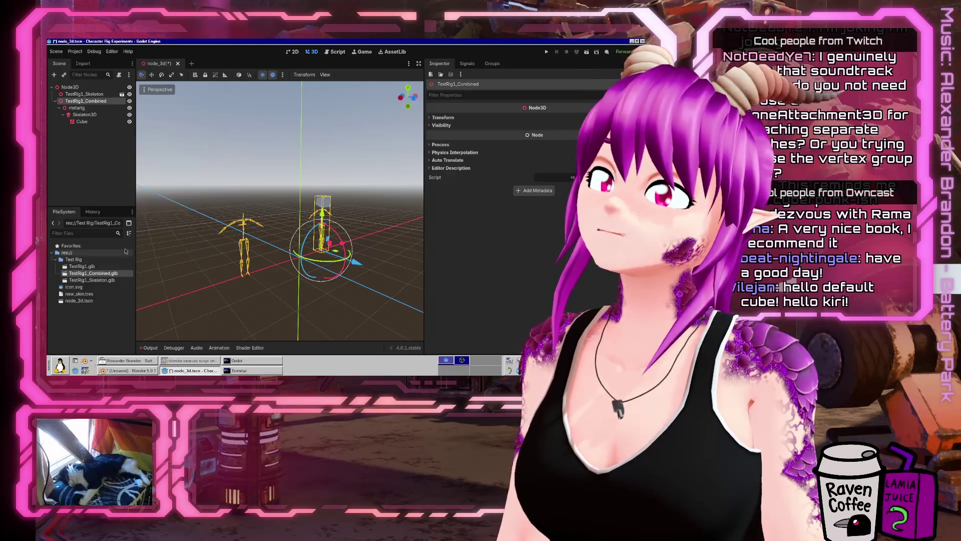
left_click(81, 121)
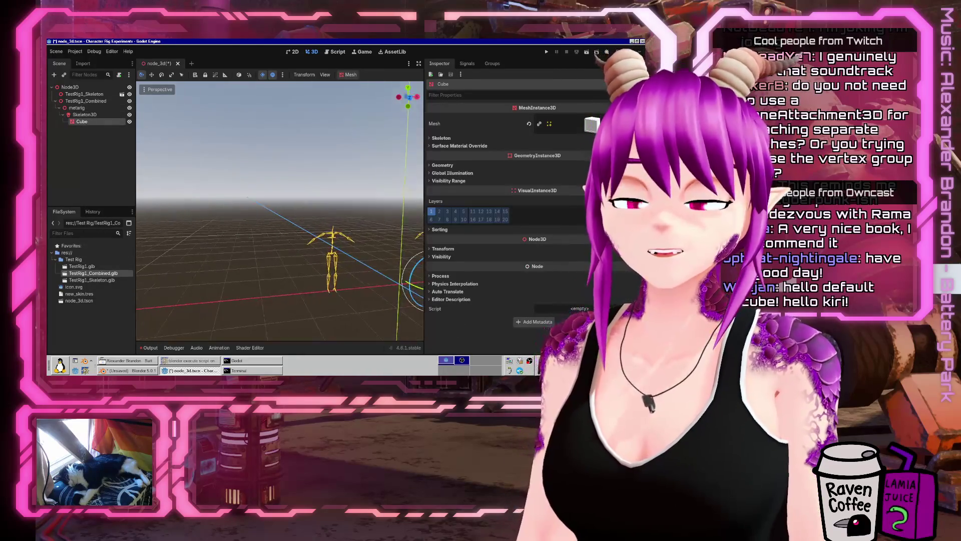
left_click_drag(362, 212, 333, 213)
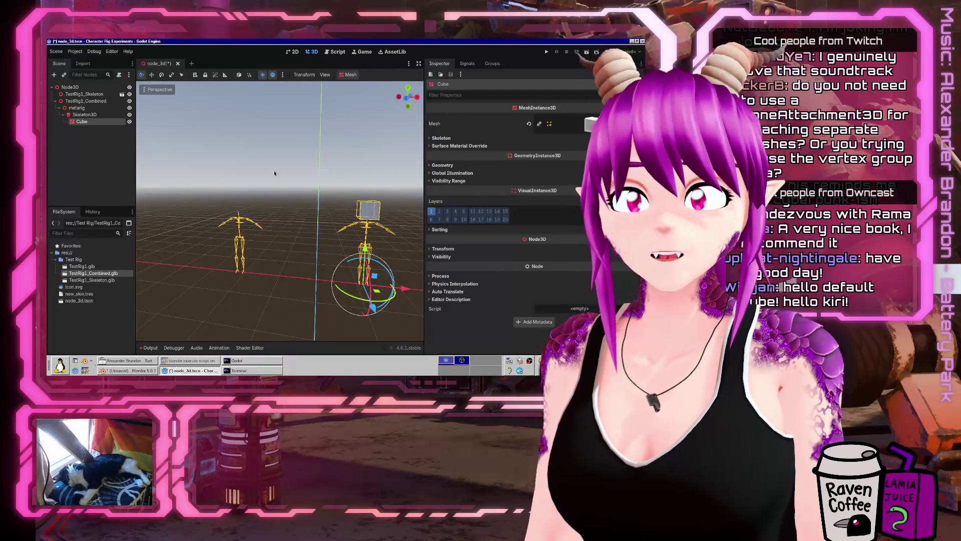
left_click_drag(281, 172, 290, 172)
Enable Editable Children on TestRig1_Skeleton and move the Cube under its Skeleton3D.
right_click(84, 94)
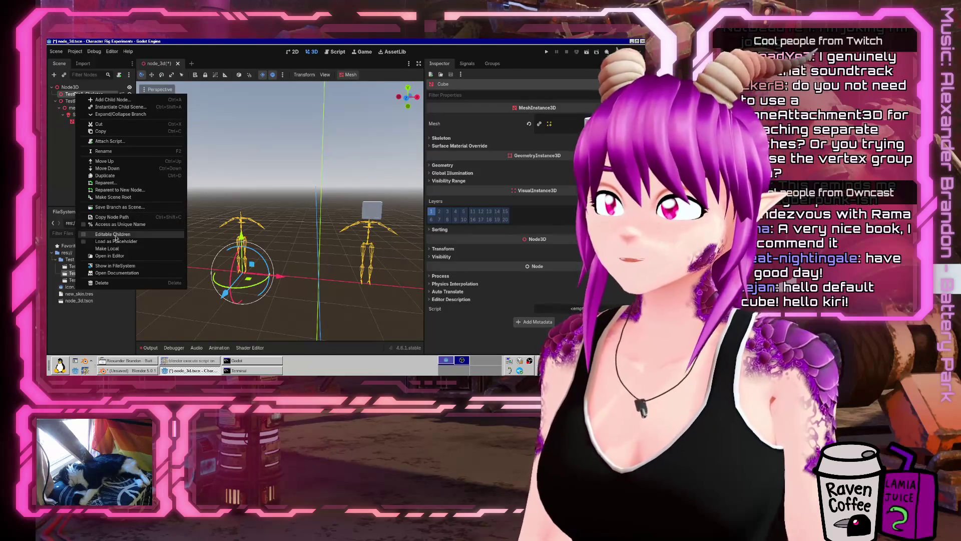
left_click(111, 255)
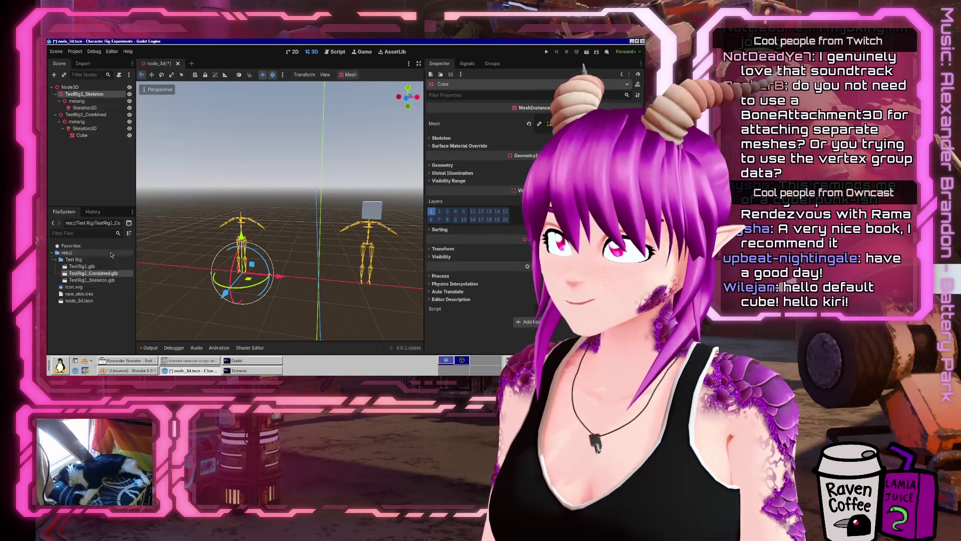
left_click(83, 135)
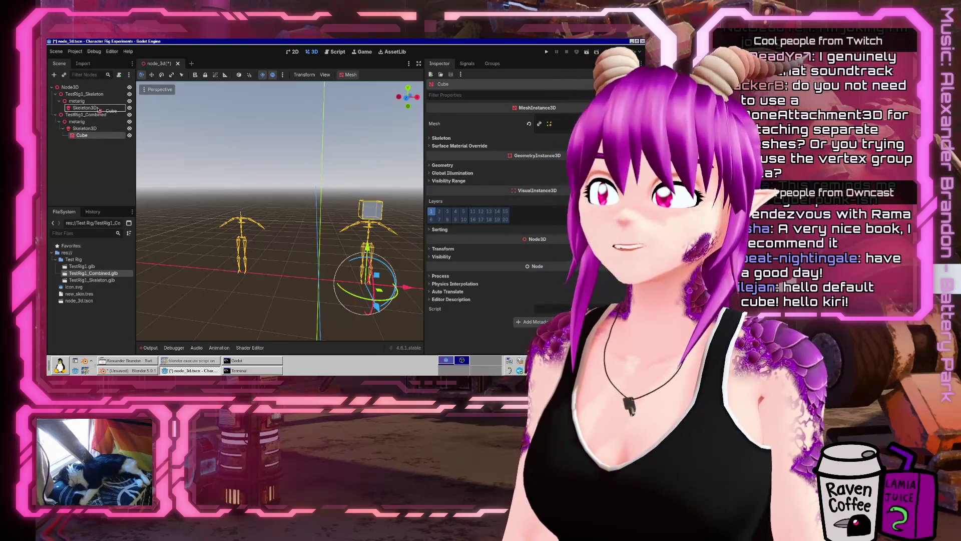
left_click_drag(99, 110, 98, 108)
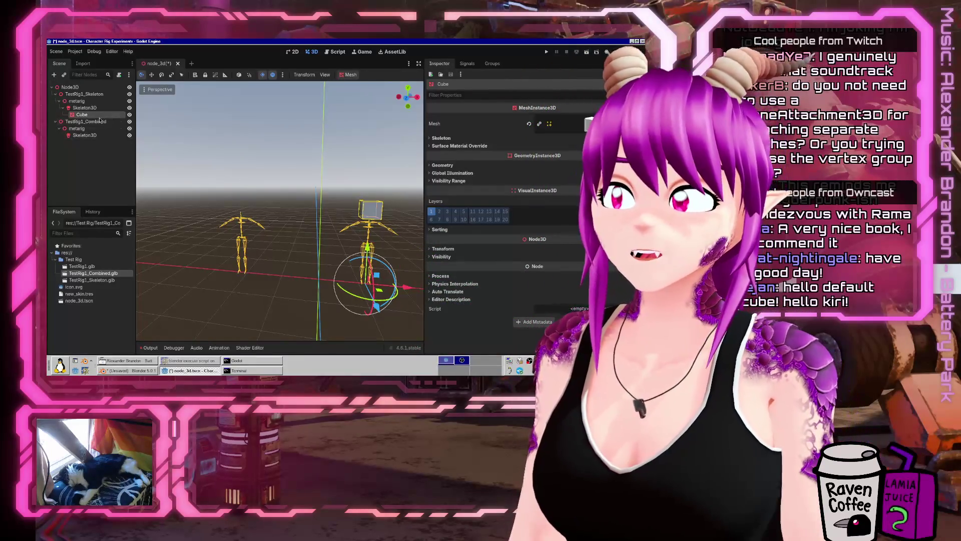
Set the Cube's Skeleton property to Skeleton3D in the Inspector.
left_click(440, 140)
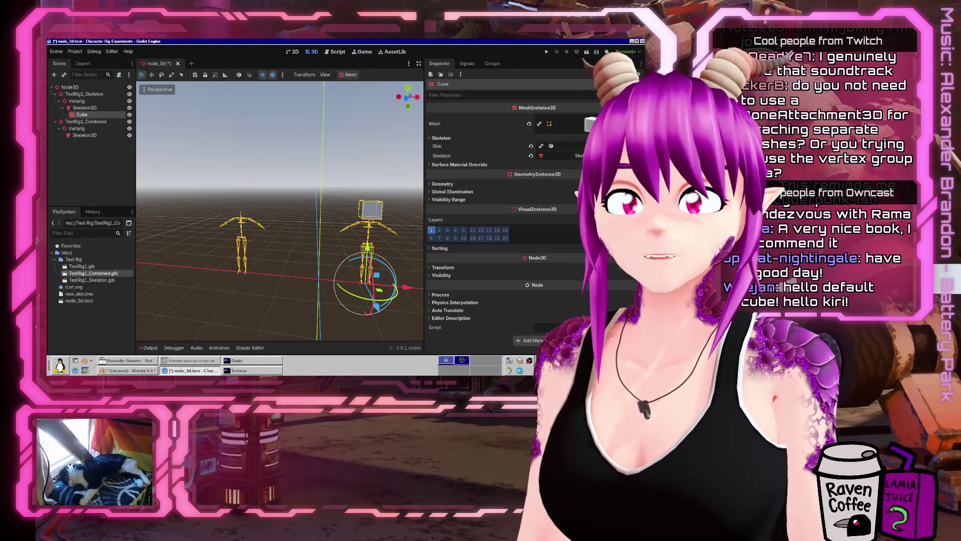
left_click(560, 156)
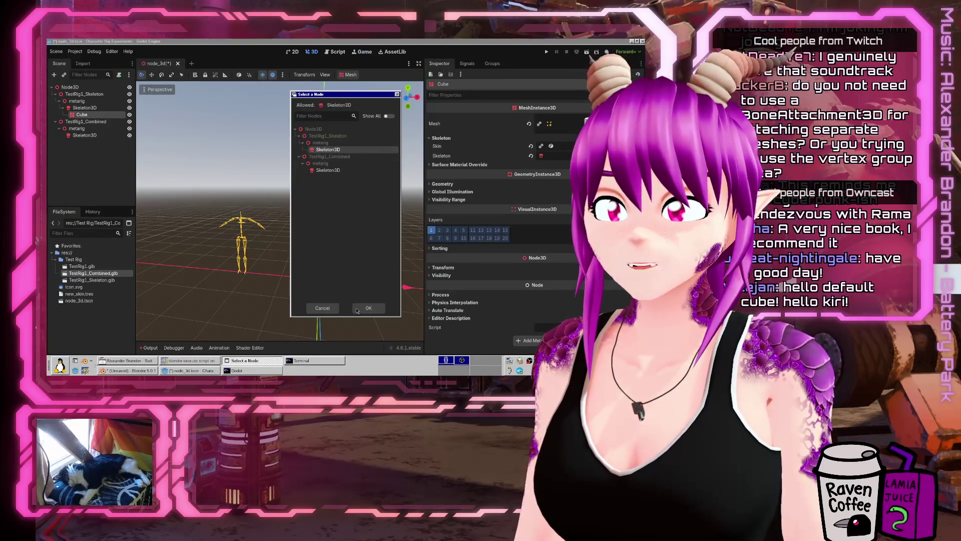
left_click(368, 308)
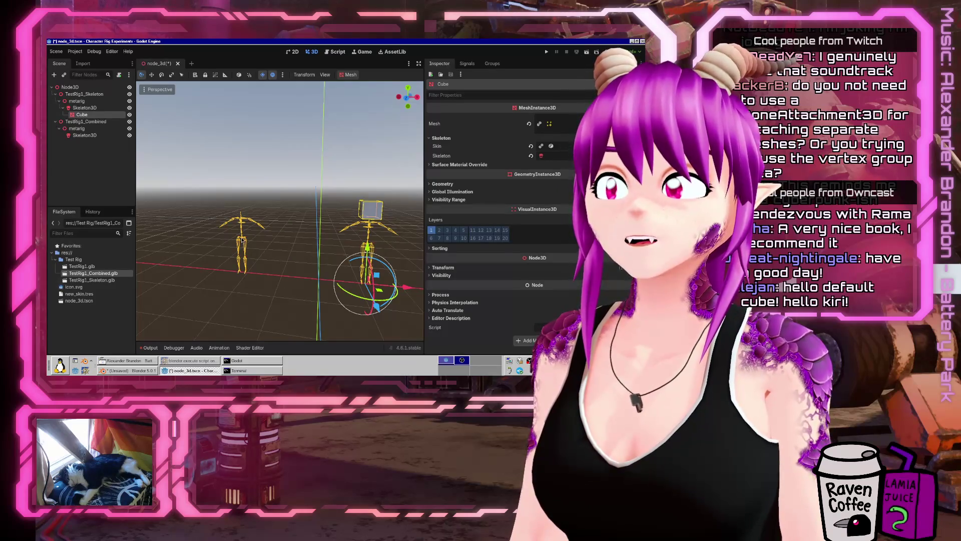
left_click(242, 240)
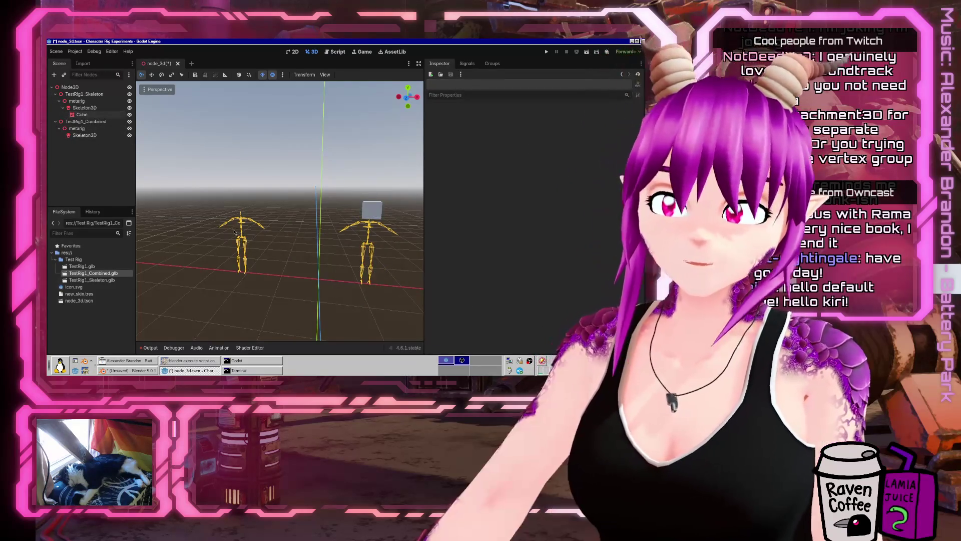
On Skeleton3D, drag bone spine.001's X rotation to 0.290524 to see if the cube follows.
left_click(81, 108)
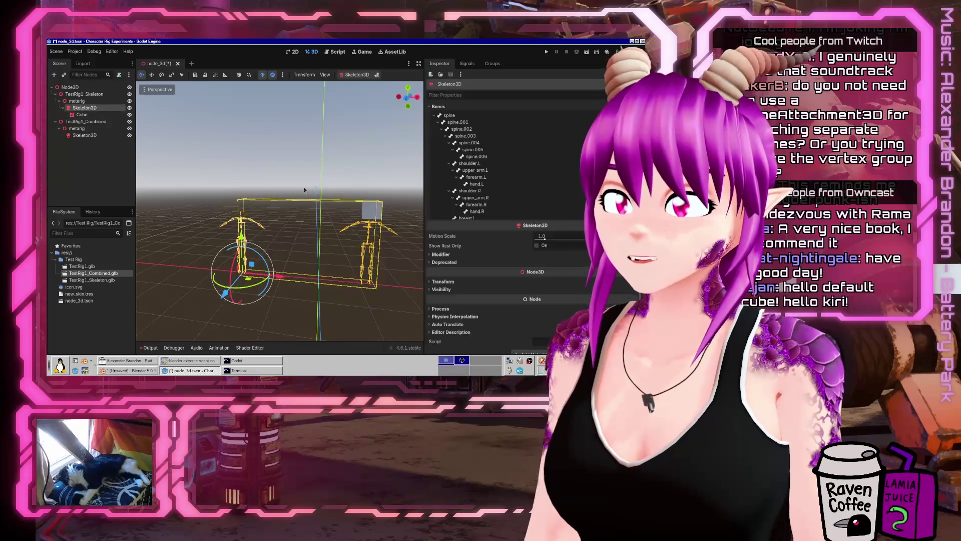
left_click(468, 142)
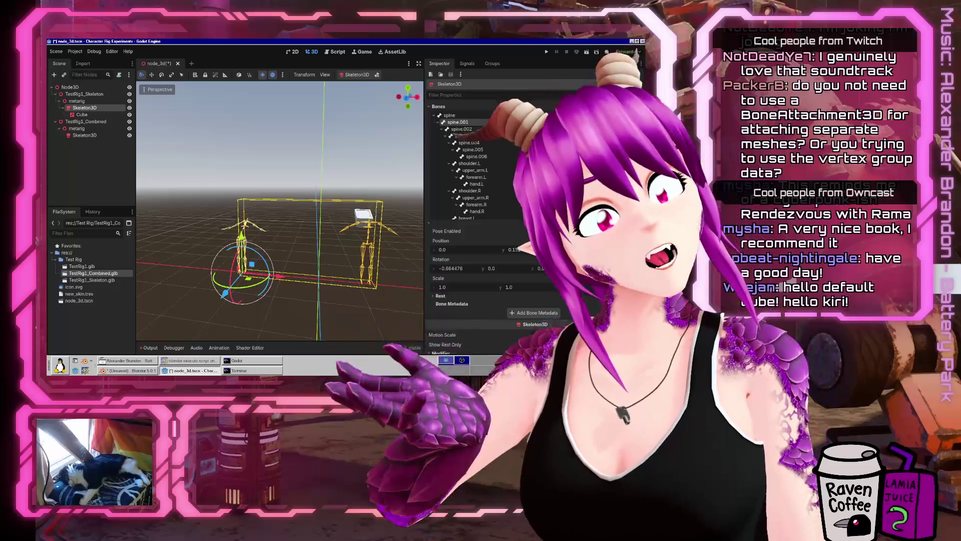
left_click_drag(450, 268, 440, 268)
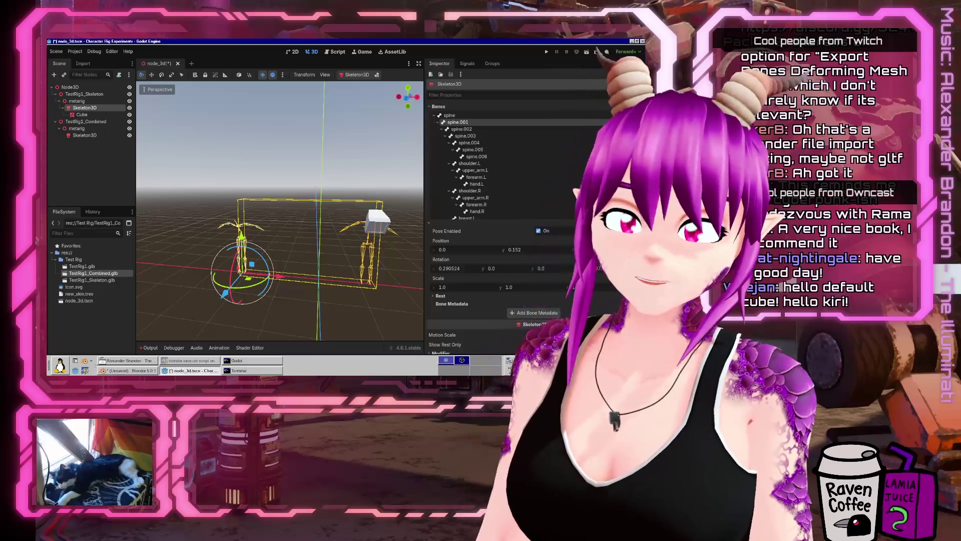
left_click(521, 312)
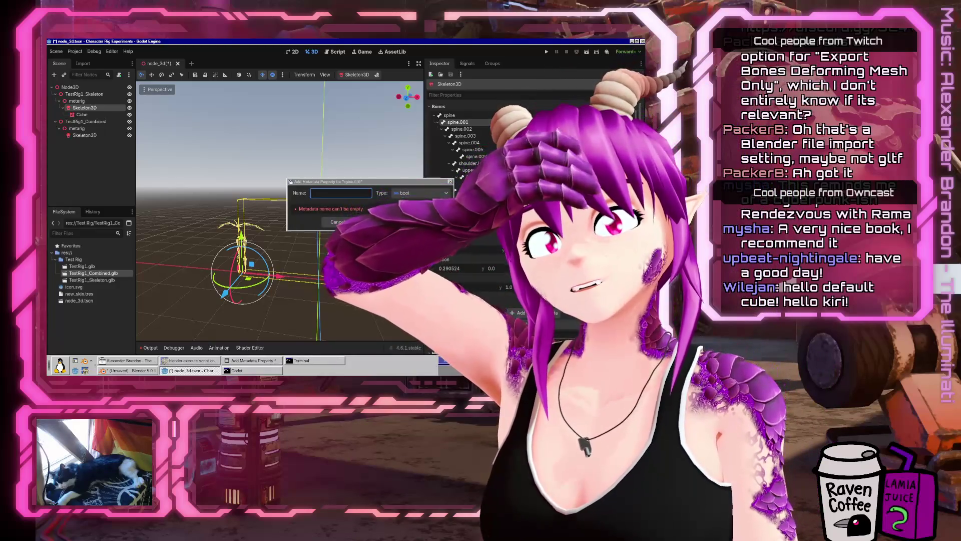
left_click(358, 193)
left_click(420, 193)
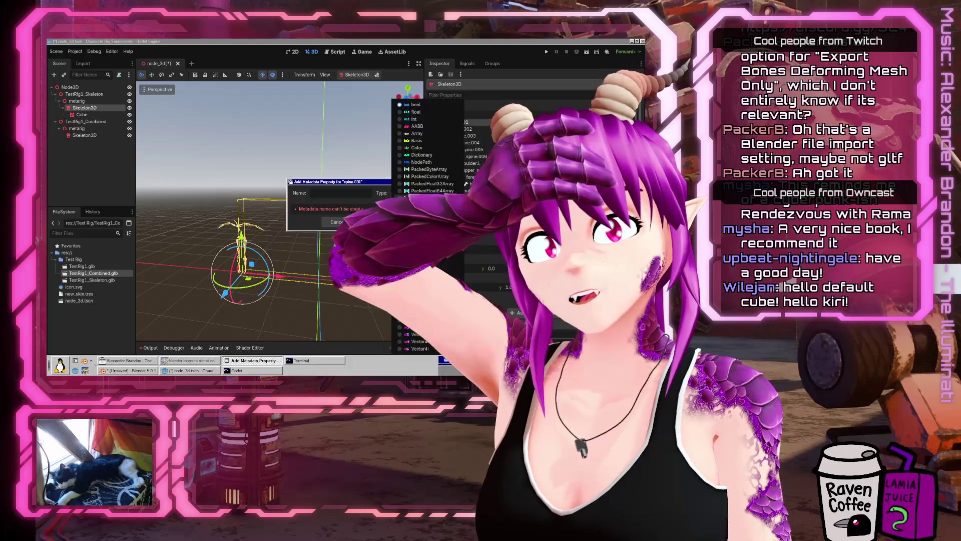
left_click(384, 197)
key("Escape")
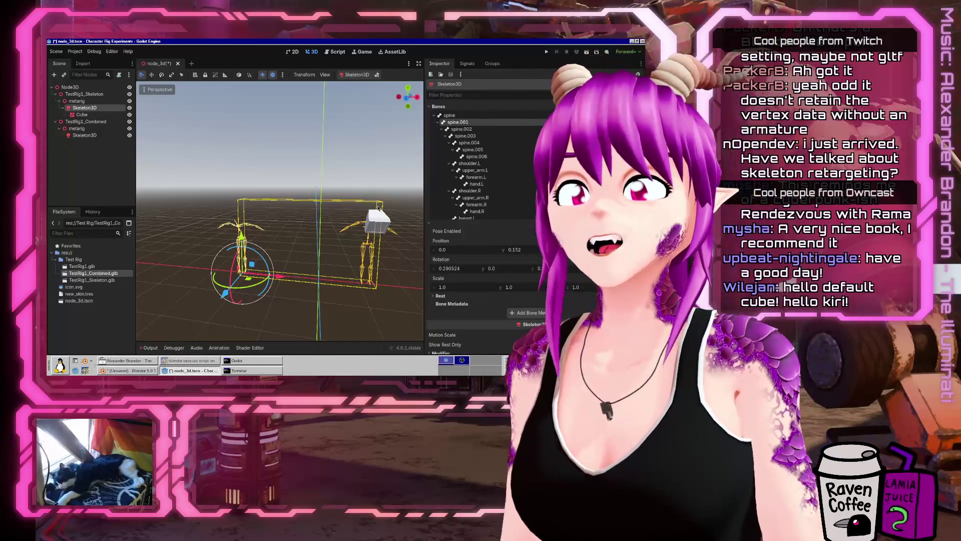
left_click(107, 372)
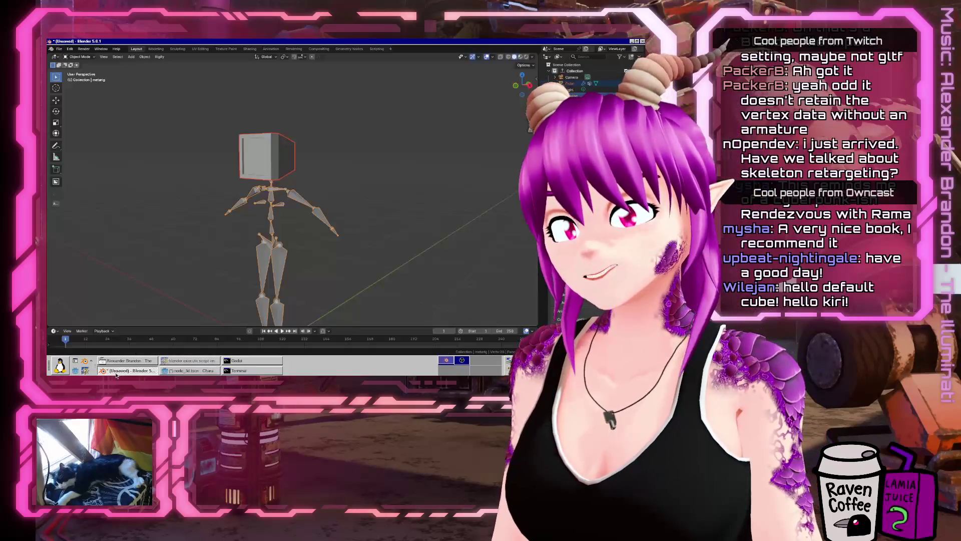
Bring Blender forward and read the export script in the Scripting workspace.
left_click(118, 375)
left_click(117, 375)
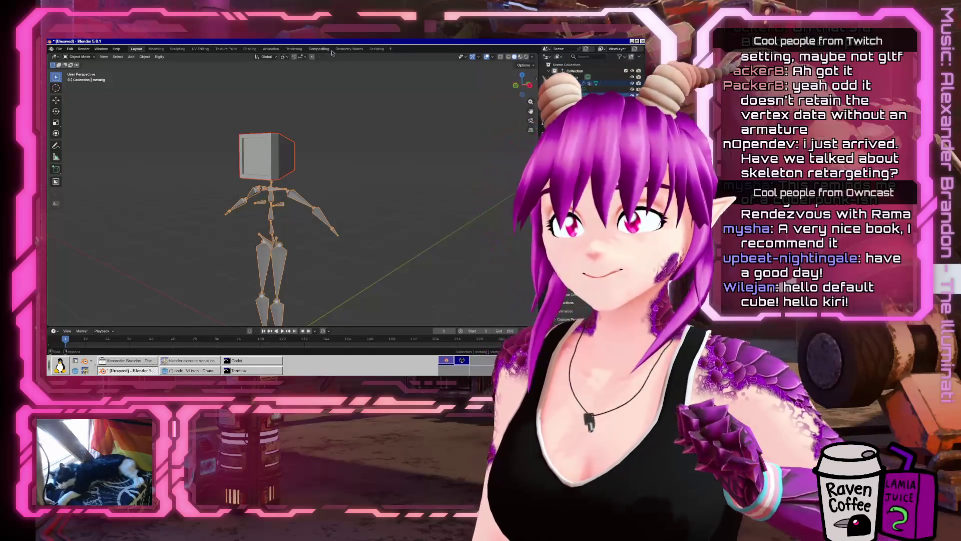
left_click(119, 371)
scroll(317, 205, "up", 20)
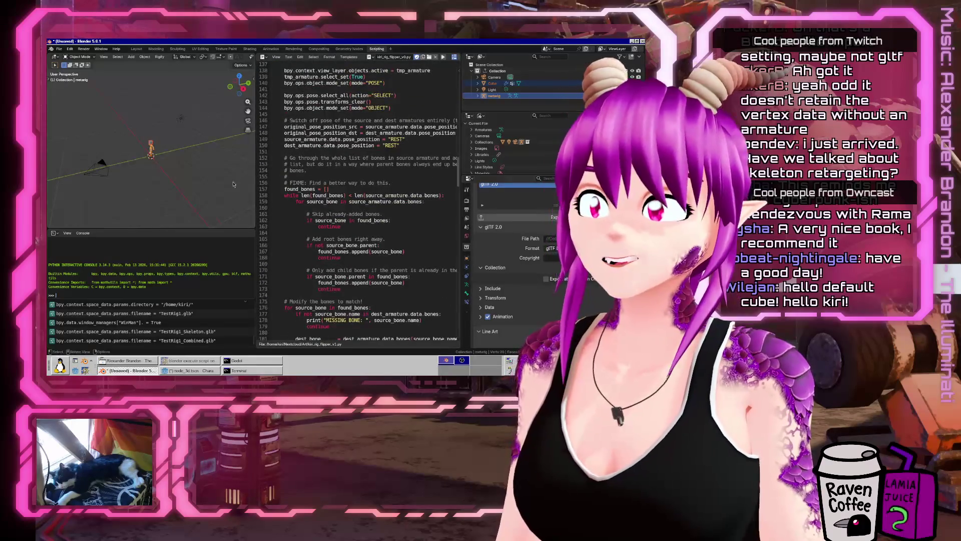
scroll(176, 166, "up", 4)
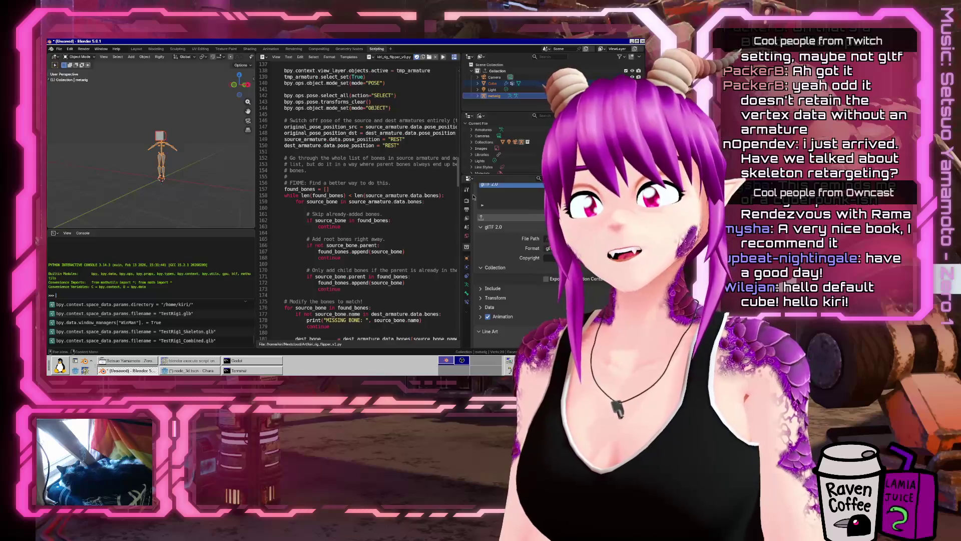
mouse_move(459, 175)
left_mouse_down()
mouse_move(461, 256)
mouse_move(460, 135)
left_mouse_up()
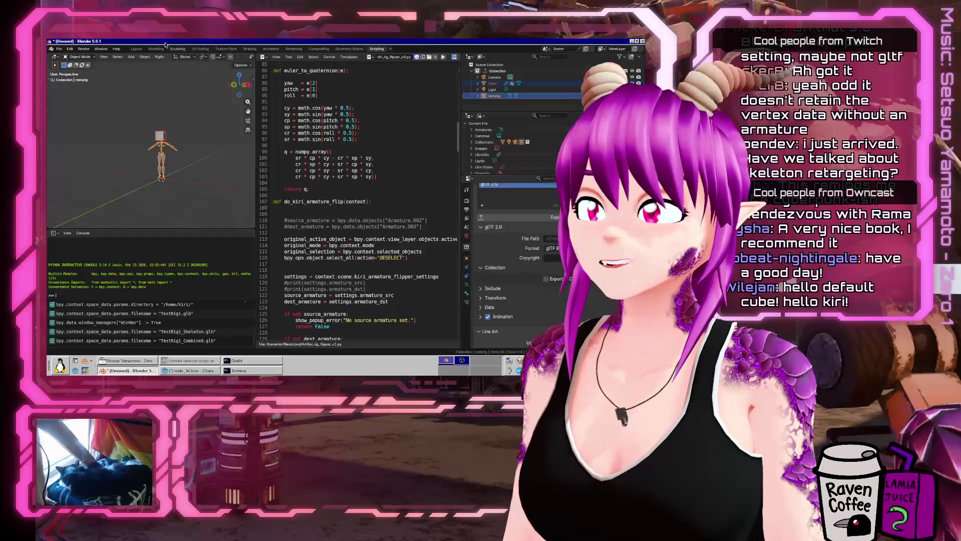
Back in Layout, deselect everything and orbit around the cube and metarig before moving to Firefox.
left_click(137, 49)
left_click(380, 161)
mouse_move(379, 162)
left_mouse_down()
mouse_move(214, 173)
mouse_move(207, 161)
left_mouse_up()
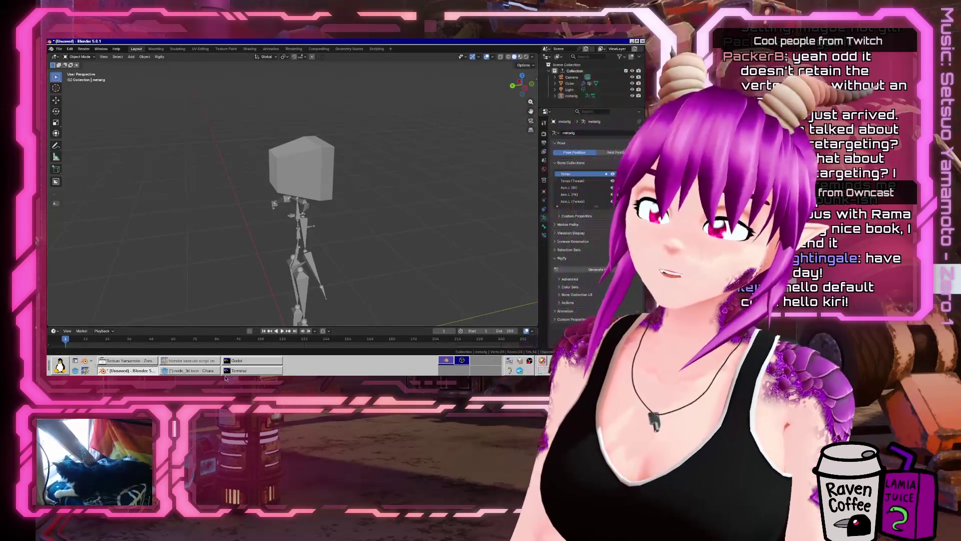
left_click(197, 361)
key("ctrl+t")
Search 'godot skeleton retargeting' and open the Godot docs Retargeting 3D Skeletons result.
type("godot skeleton retargeting")
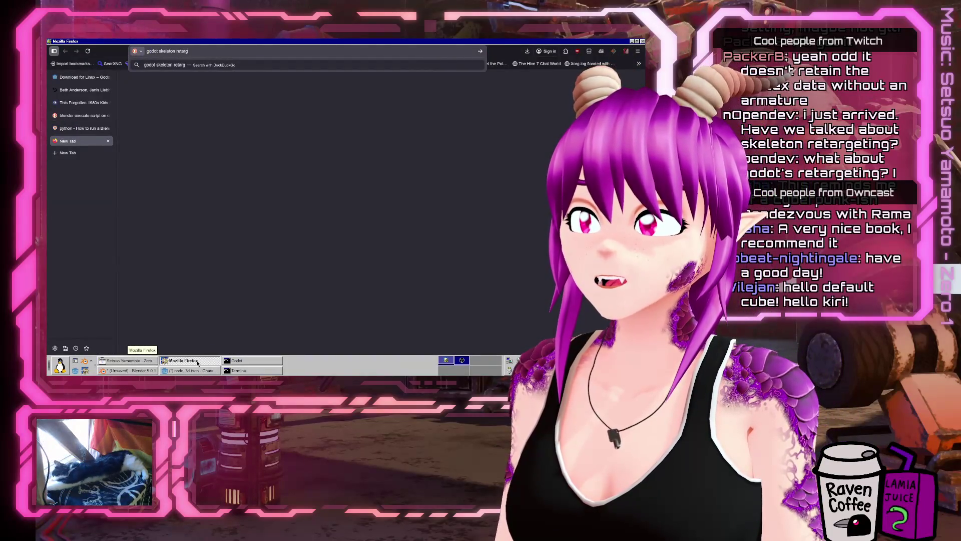
key("Return")
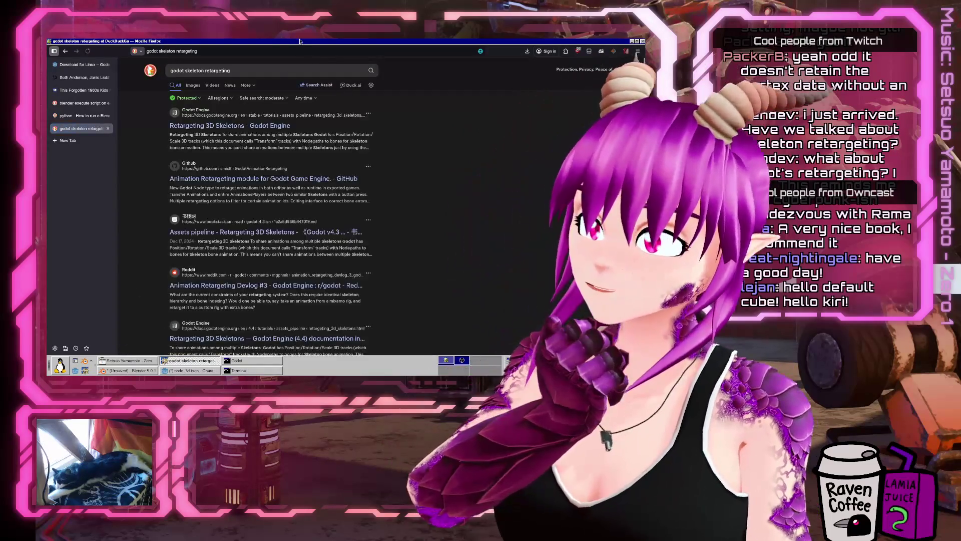
left_click(246, 126)
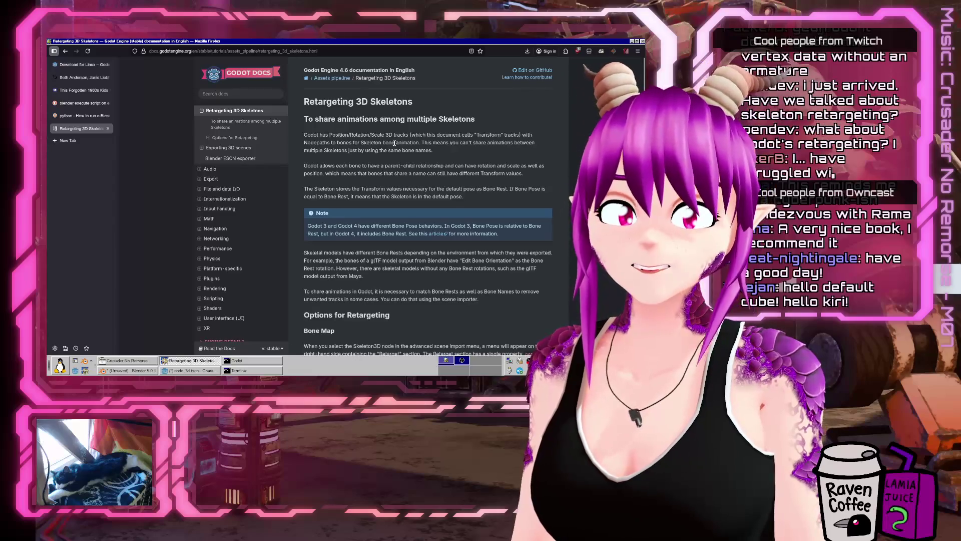
Scroll the Retargeting 3D Skeletons page down to the paragraph about differing Bone Rests.
scroll(394, 143, "down", 5)
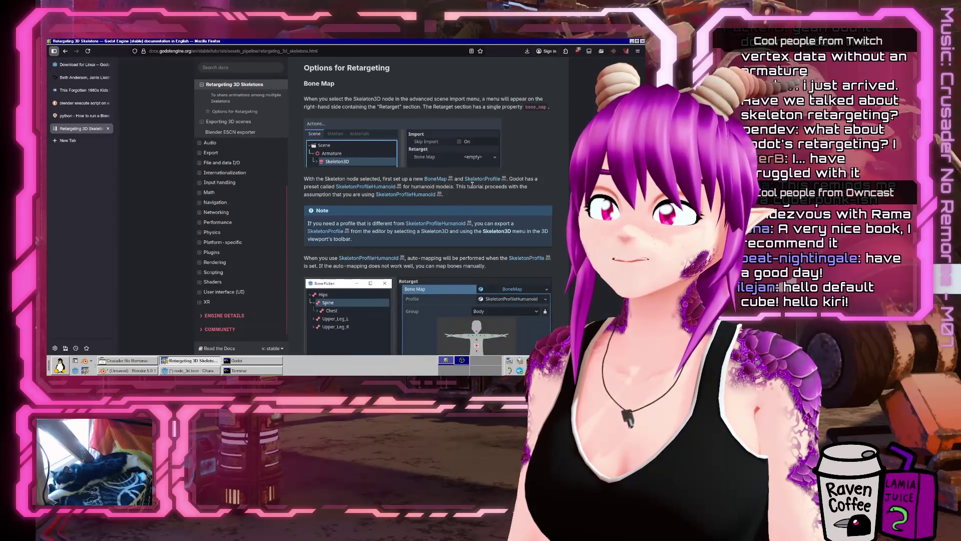
scroll(472, 184, "down", 2)
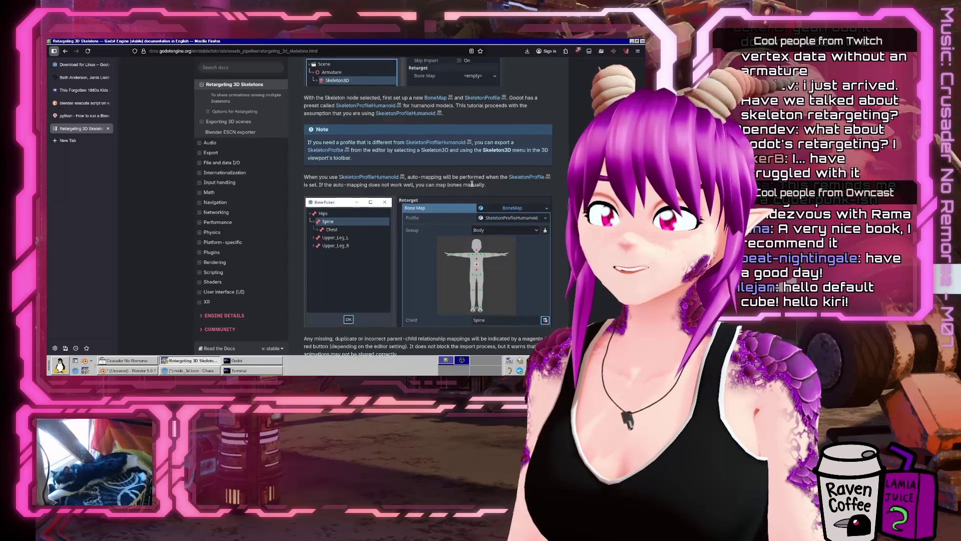
scroll(472, 184, "up", 8)
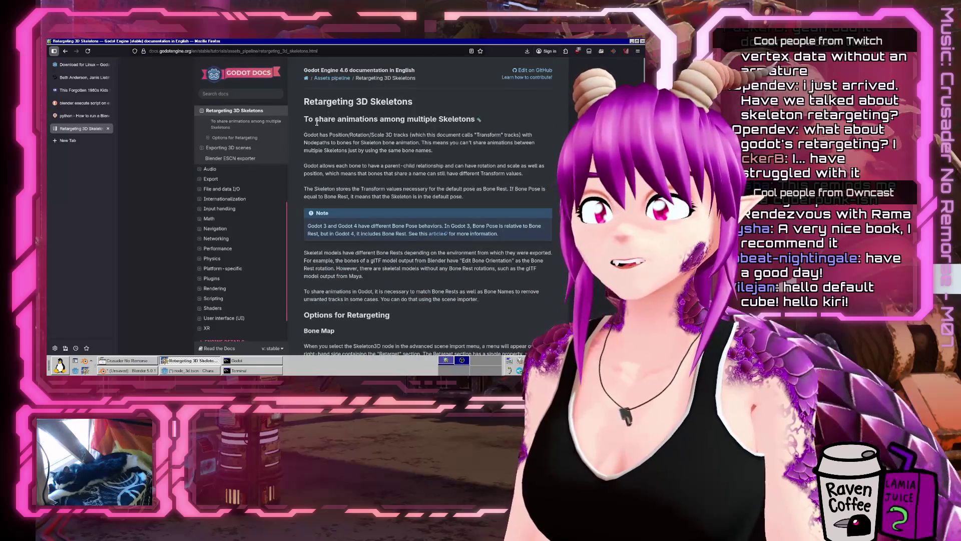
scroll(302, 148, "down", 1)
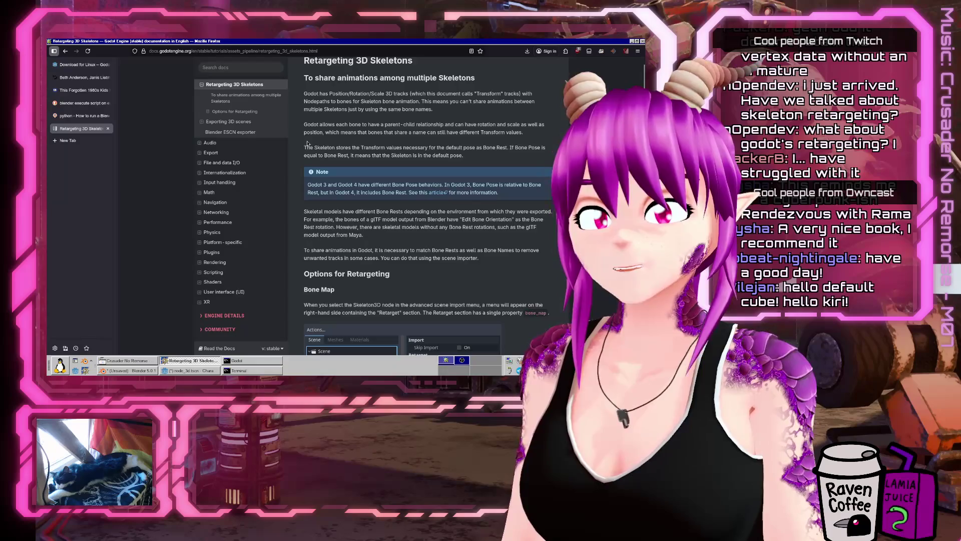
scroll(307, 143, "down", 2)
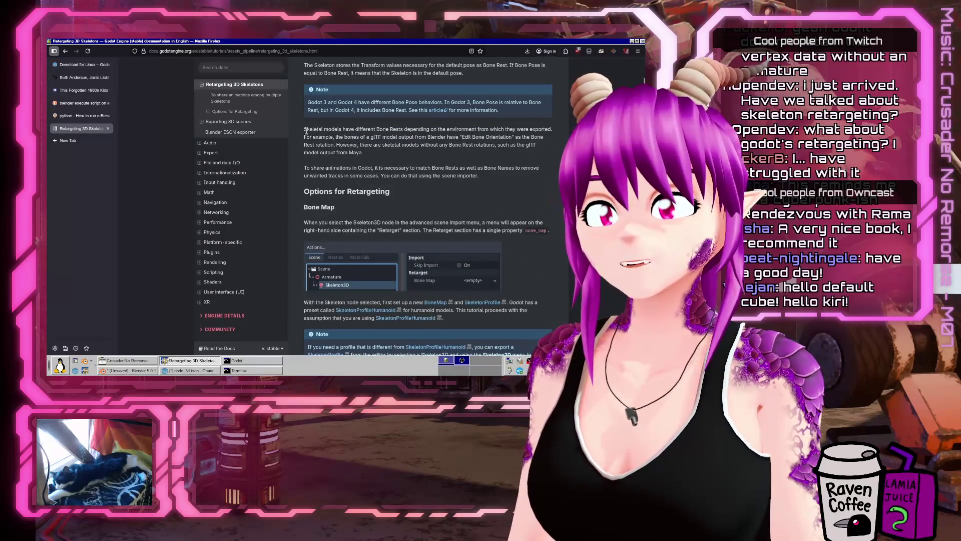
mouse_move(304, 130)
left_mouse_down()
mouse_move(435, 141)
mouse_move(446, 157)
left_mouse_up()
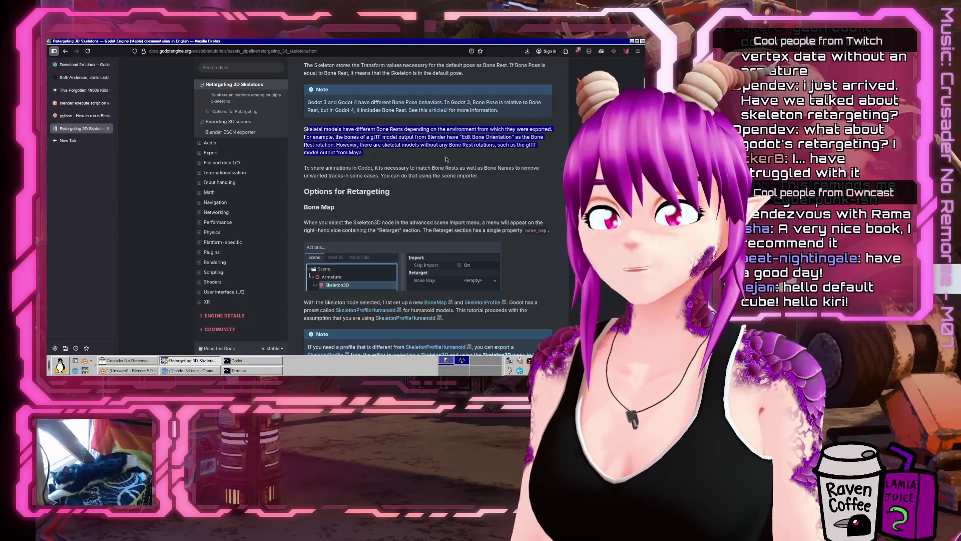
left_click(439, 159)
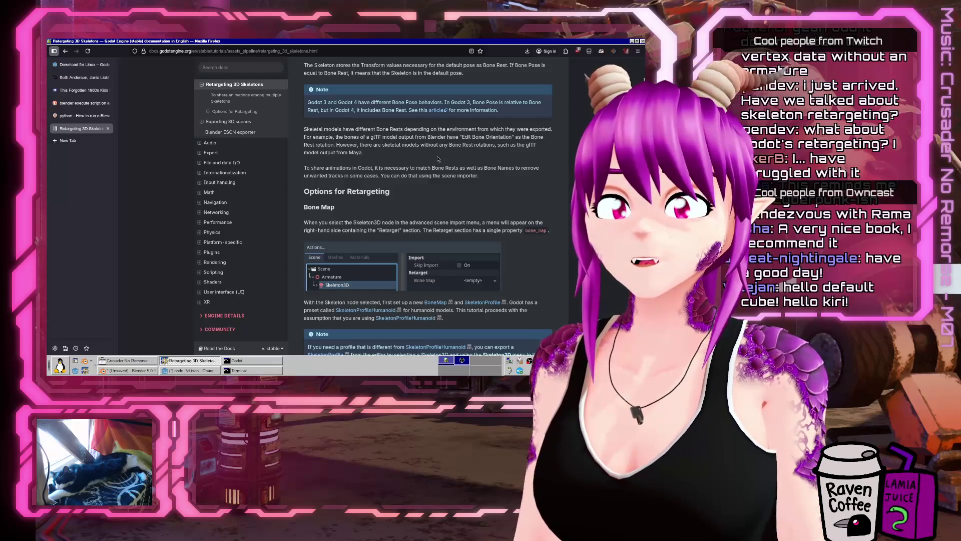
Scroll through the retarget options down to Overwrite Axis and Fix Silhouette.
scroll(456, 168, "down", 3)
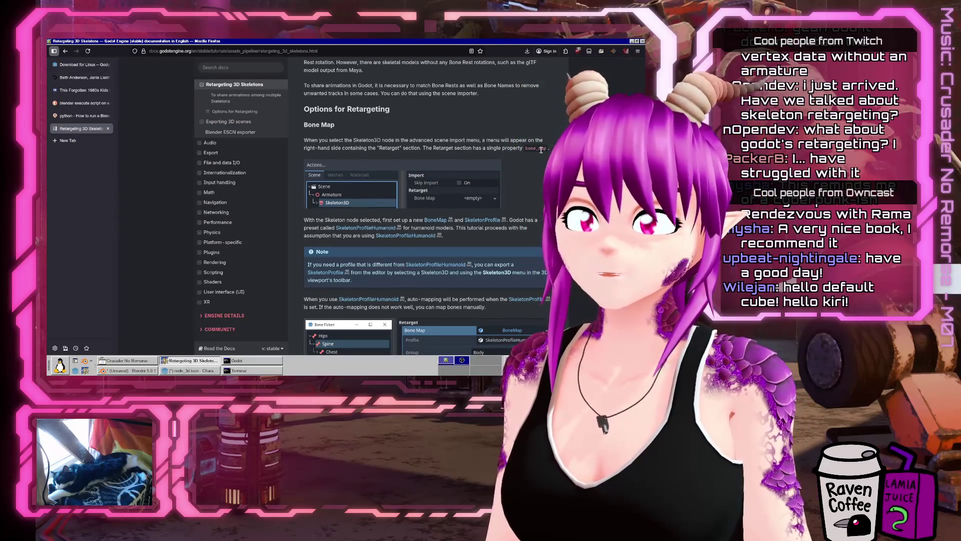
scroll(477, 119, "down", 6)
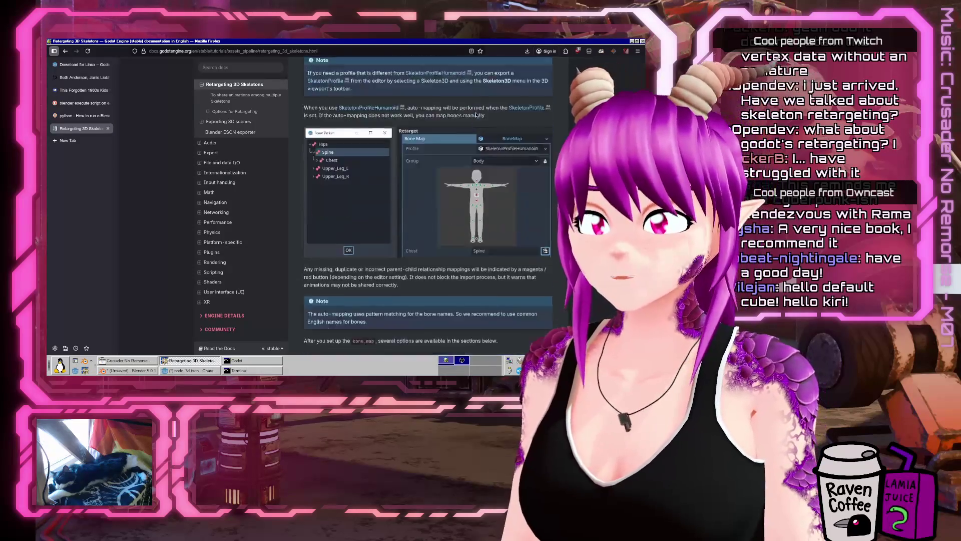
scroll(476, 121, "down", 7)
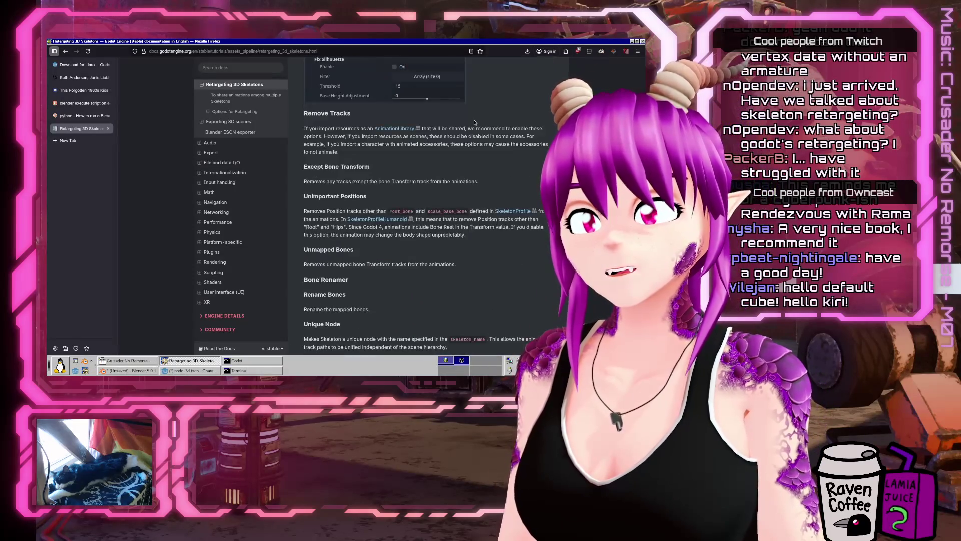
scroll(474, 122, "down", 2)
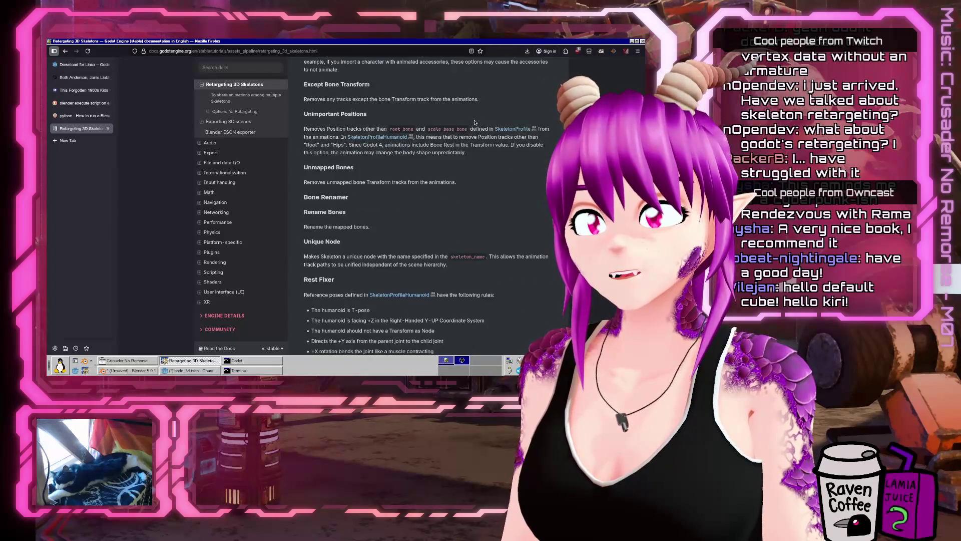
scroll(474, 123, "down", 2)
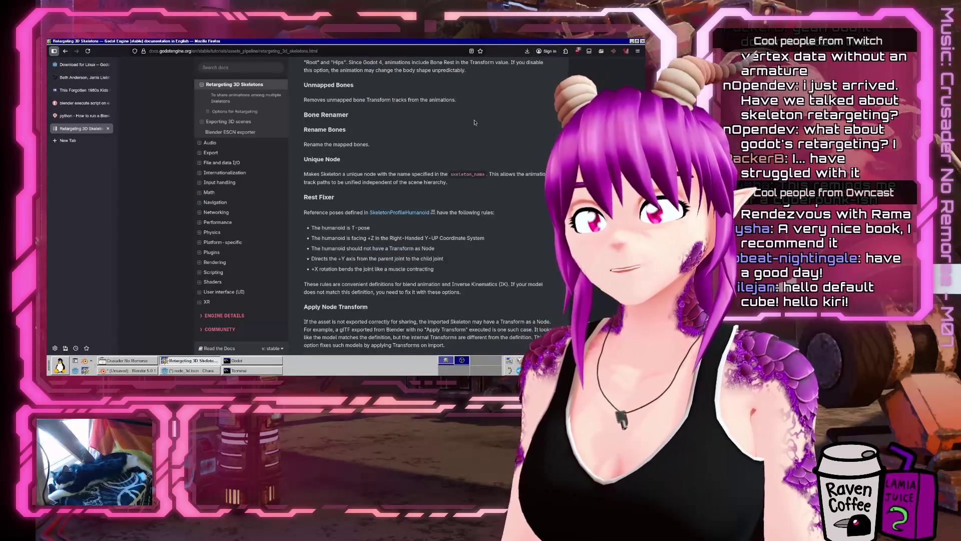
scroll(474, 122, "down", 5)
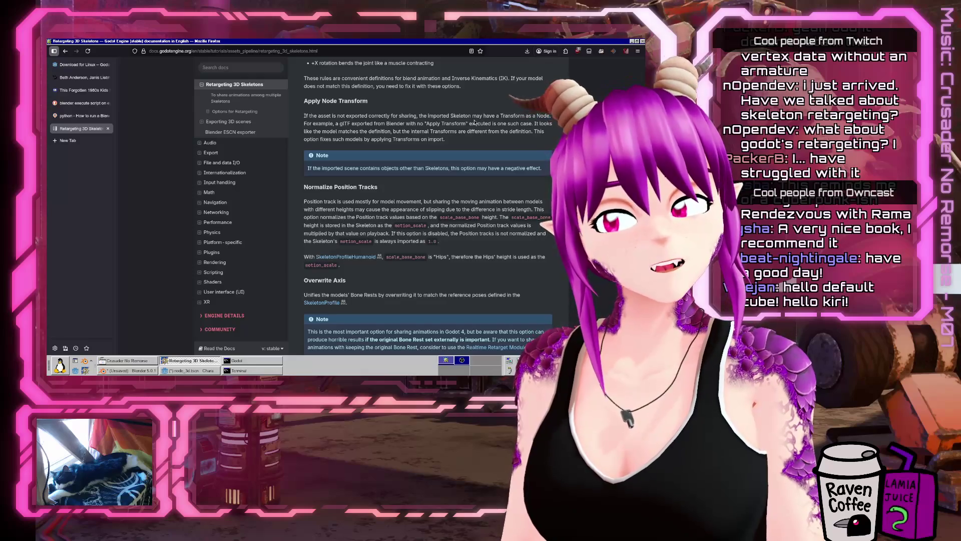
scroll(475, 122, "down", 10)
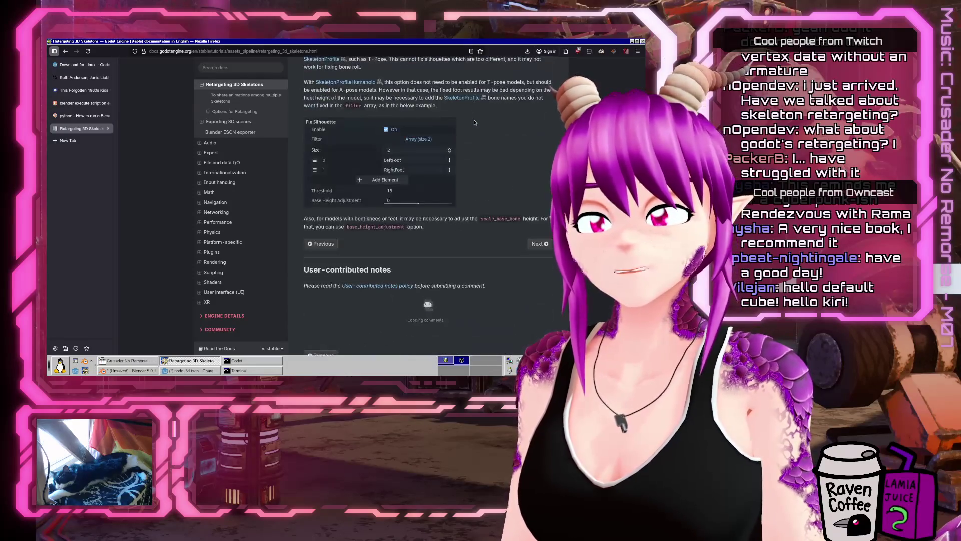
scroll(475, 122, "down", 2)
scroll(474, 123, "up", 3)
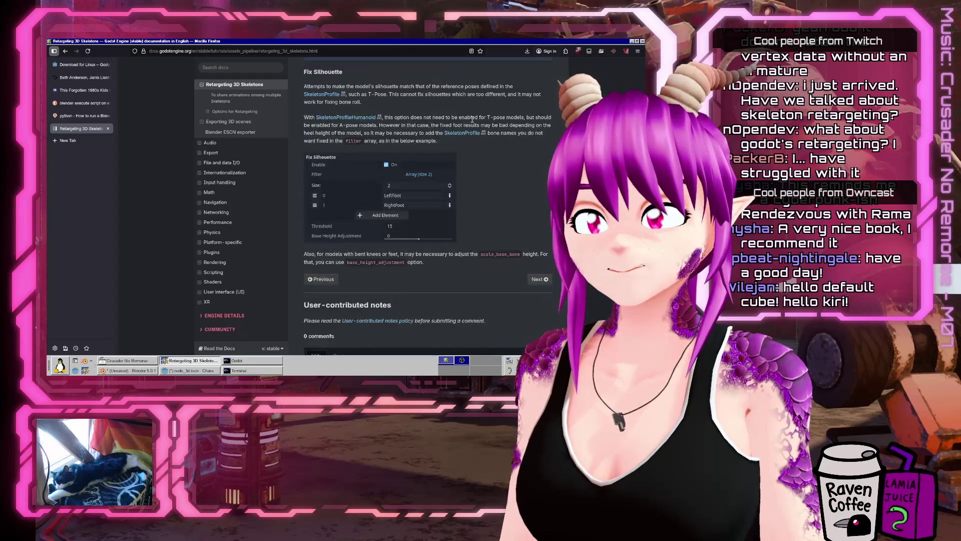
scroll(473, 121, "up", 2)
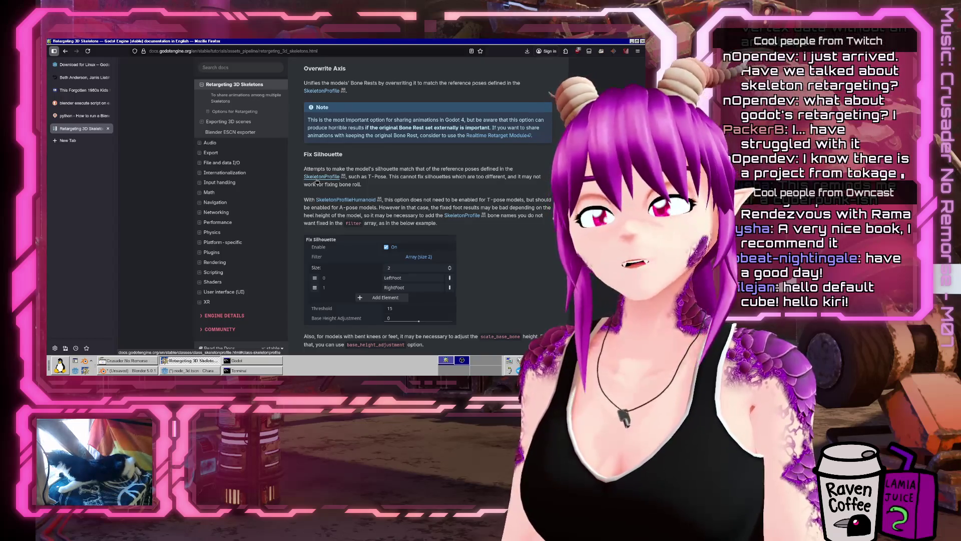
Open the SkeletonProfile reference in its own tab, then search 'tokage' skeleton retargeting to reach the GitHub project.
middle_click(320, 177)
left_click(88, 142)
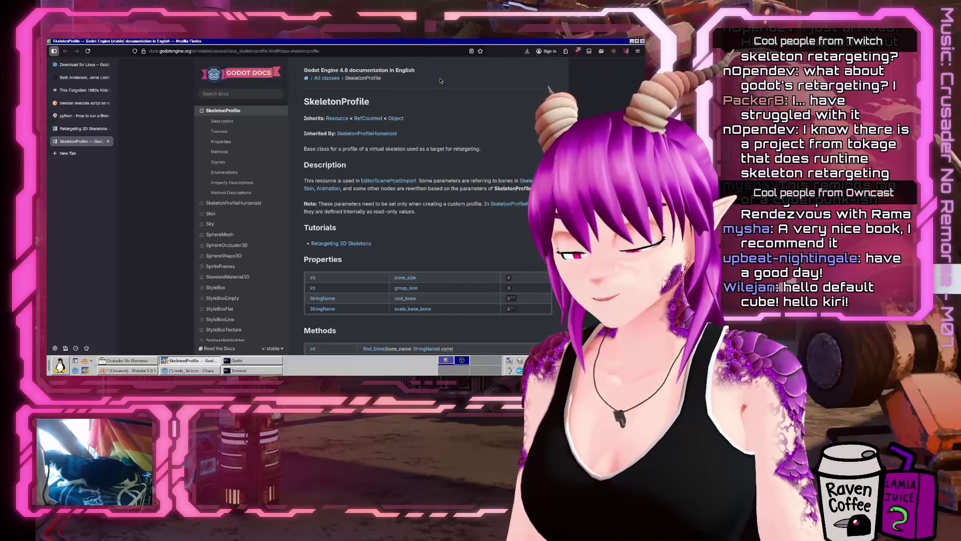
key("ctrl+t")
type("tokage skeleton retargeting")
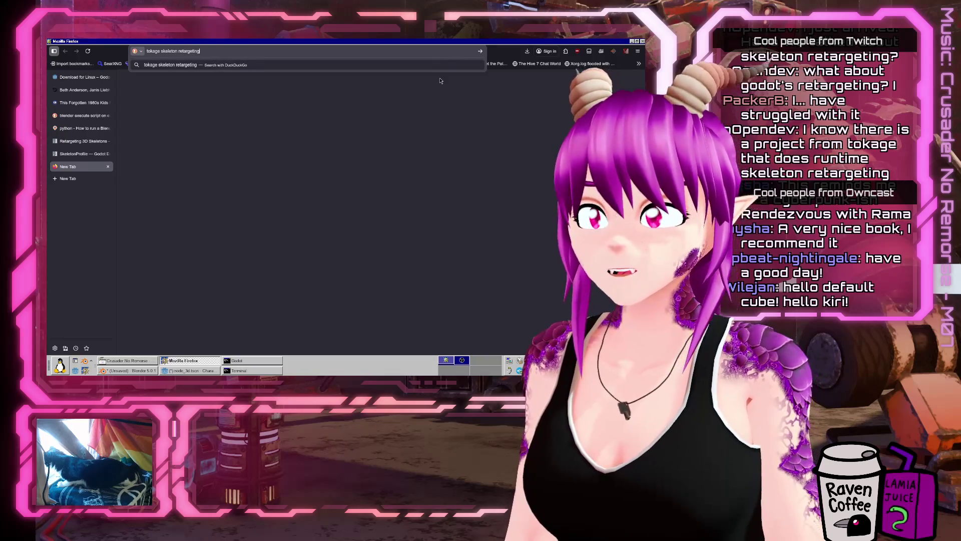
key("ctrl+alt+Left")
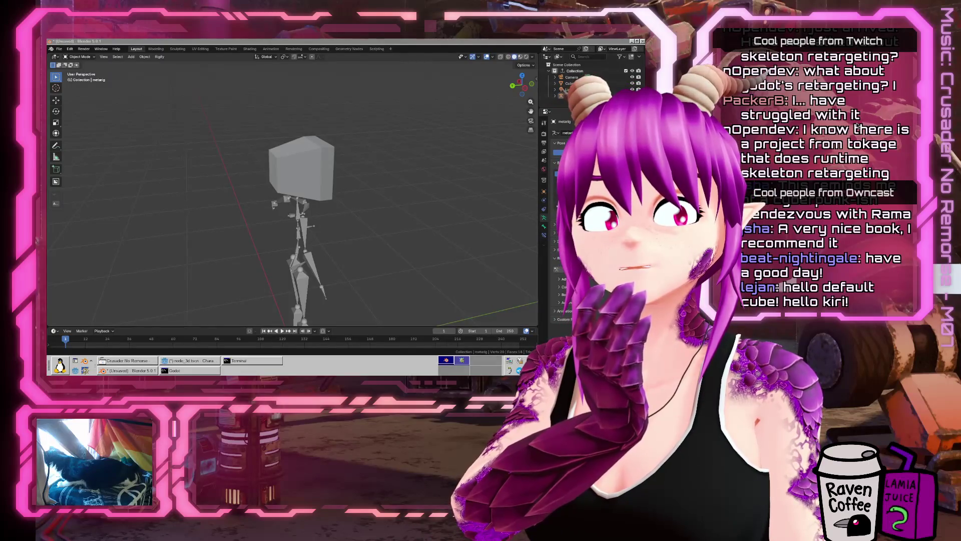
key("ctrl+alt+Right")
scroll(370, 236, "down", 3)
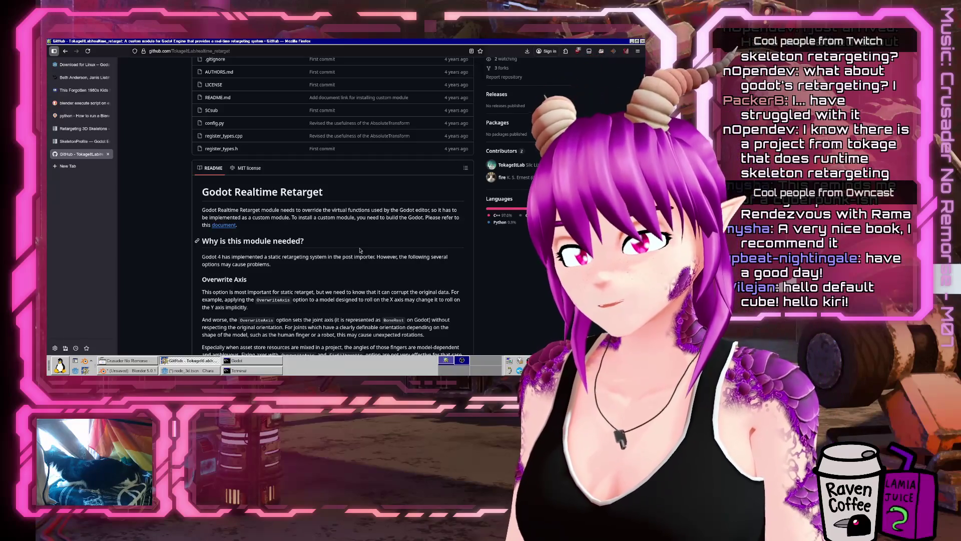
Scroll the Godot Realtime Retarget README from 'Why is this module needed?' to 'Available Animation Types'.
right_click(359, 250)
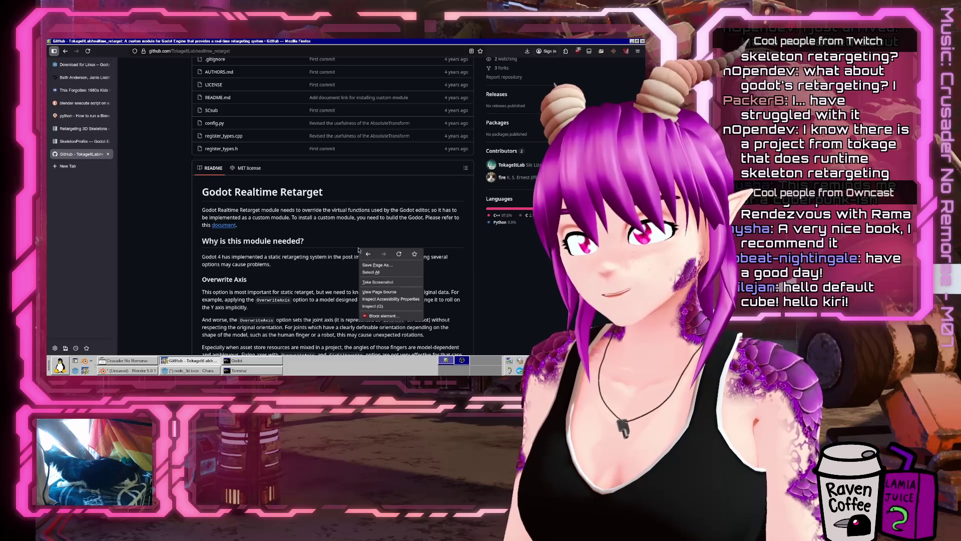
left_click(314, 236)
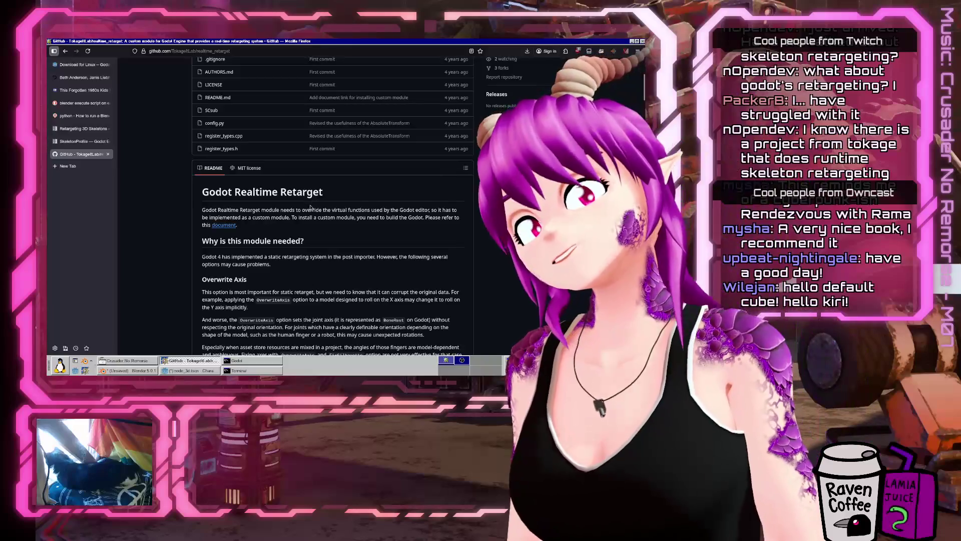
scroll(310, 207, "down", 5)
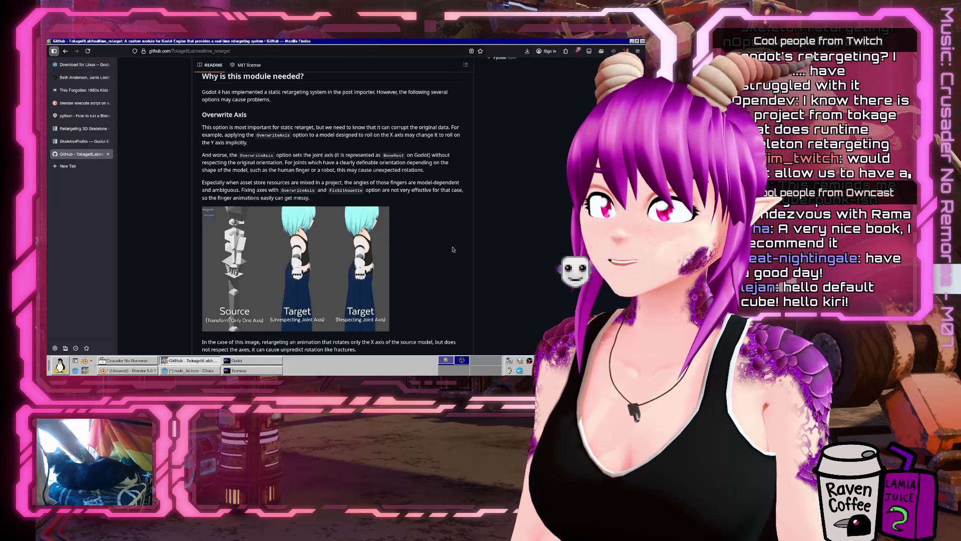
scroll(366, 246, "down", 5)
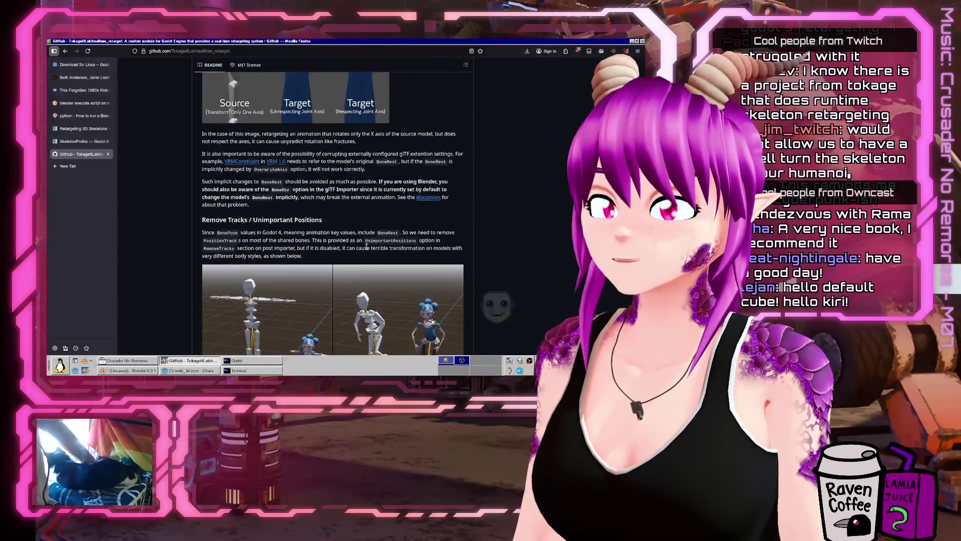
scroll(366, 246, "down", 2)
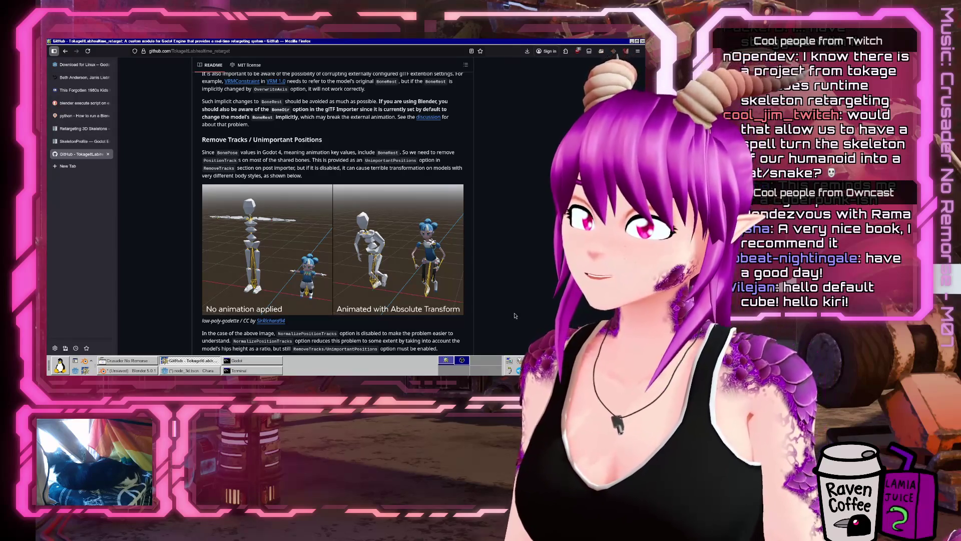
scroll(515, 315, "down", 3)
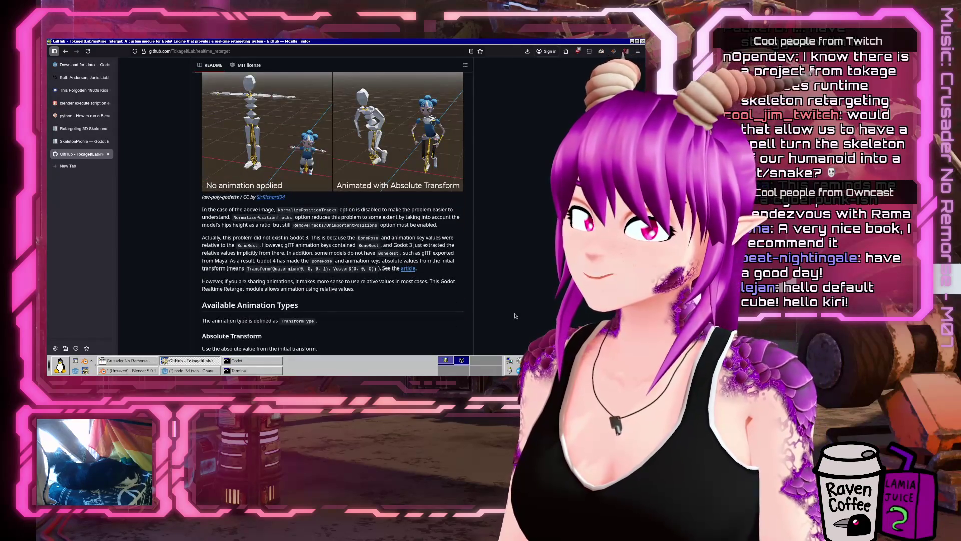
scroll(515, 315, "down", 5)
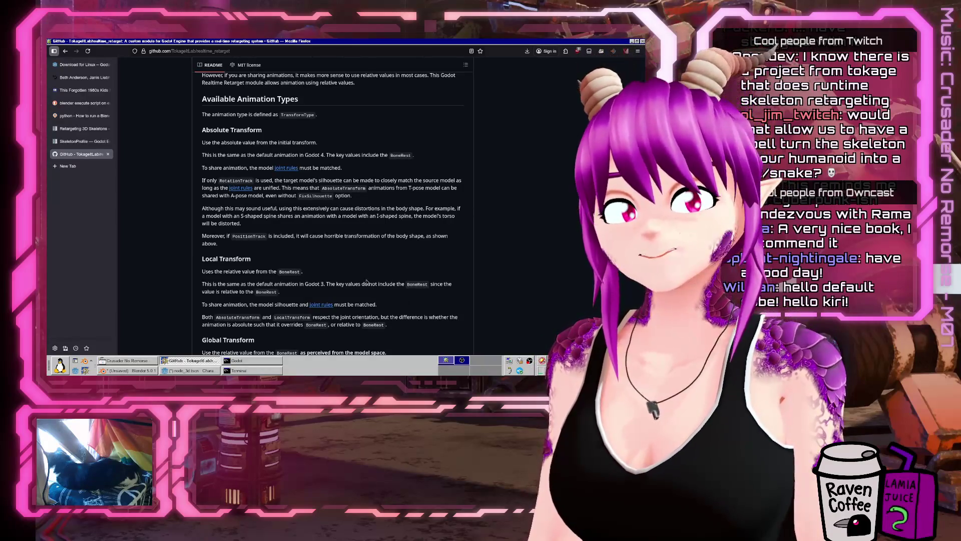
scroll(362, 271, "down", 6)
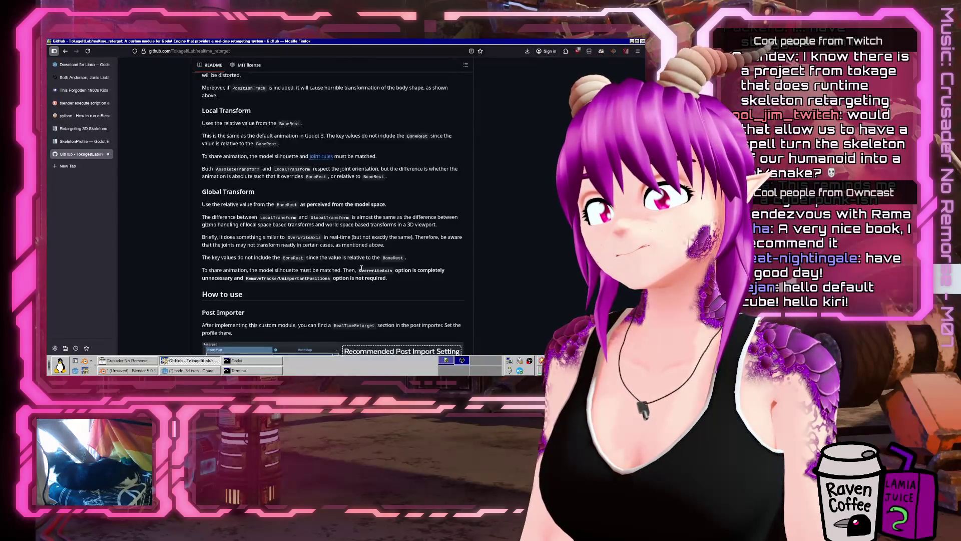
Scroll the README through How to use and Joint Rules to the Summary, then bring up Godot and Blender.
scroll(361, 269, "down", 1)
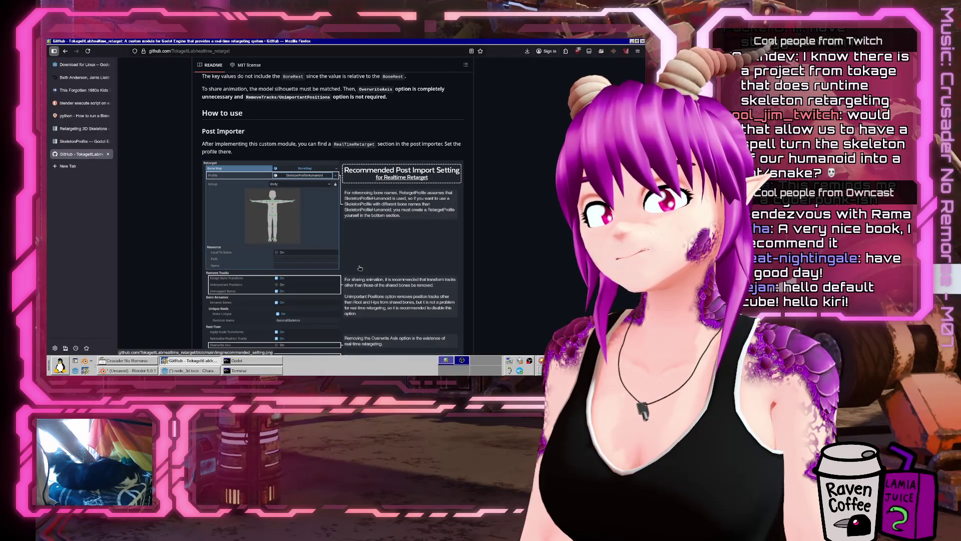
scroll(359, 268, "down", 3)
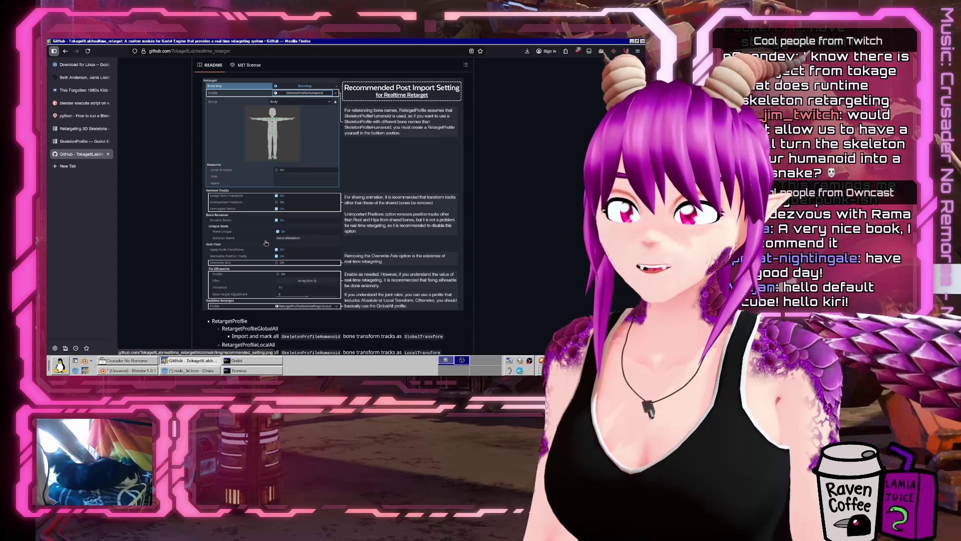
scroll(266, 243, "down", 15)
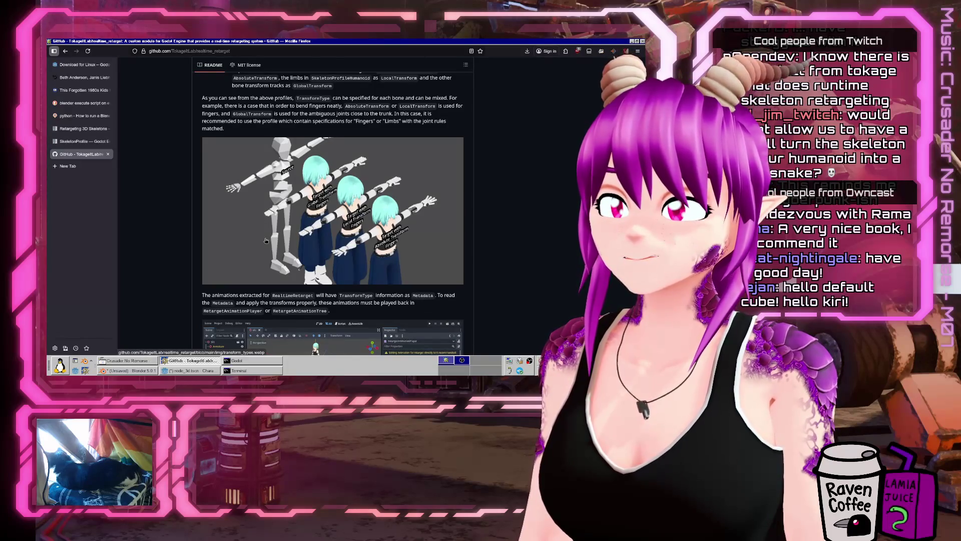
scroll(266, 241, "down", 15)
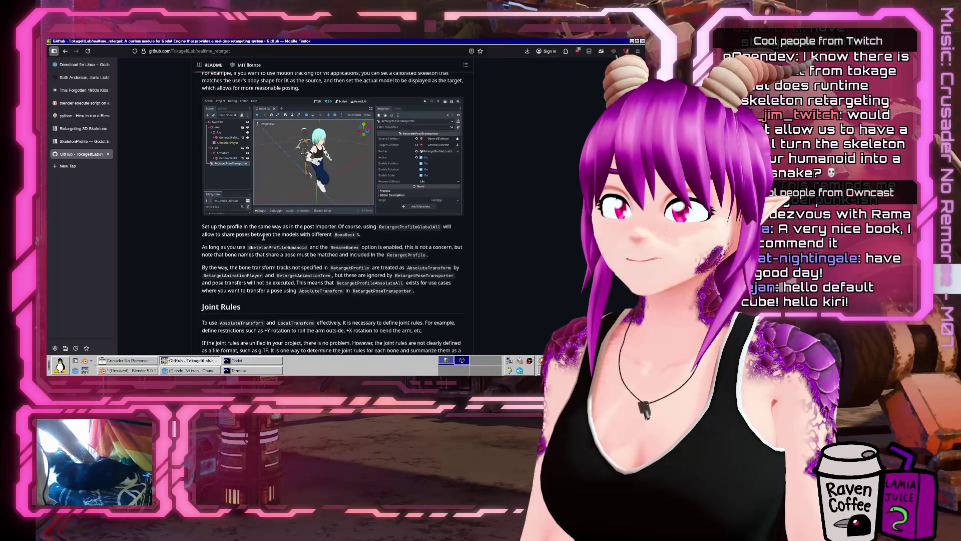
scroll(264, 237, "down", 6)
scroll(264, 238, "down", 10)
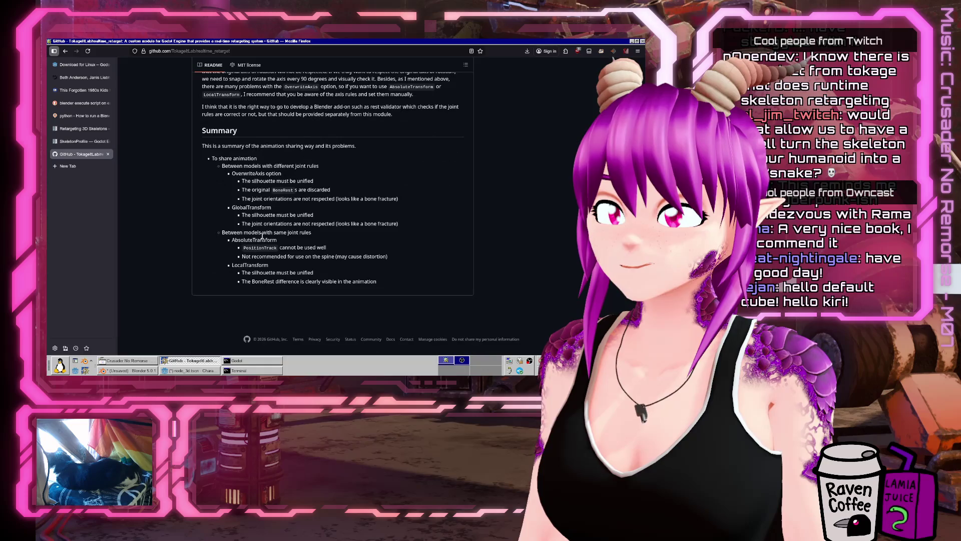
left_click(194, 370)
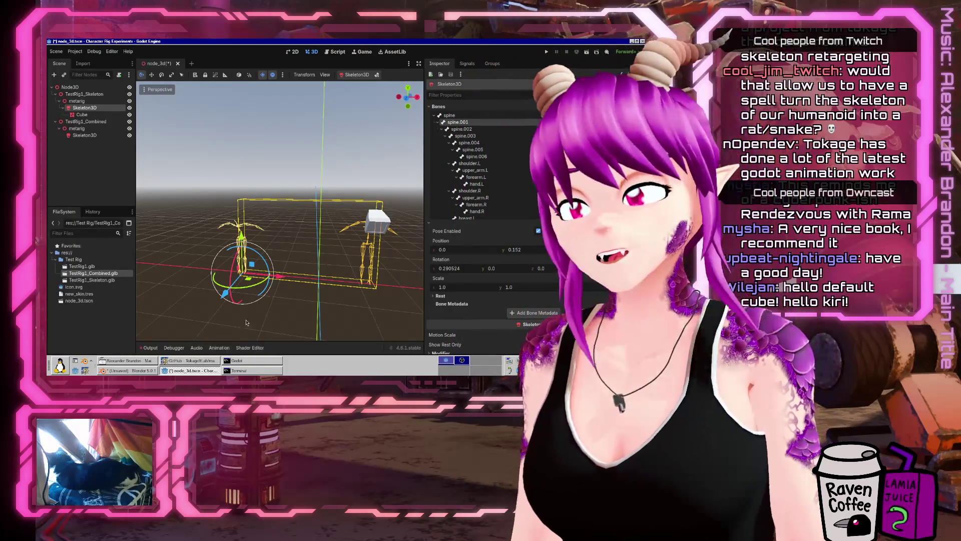
left_click(133, 373)
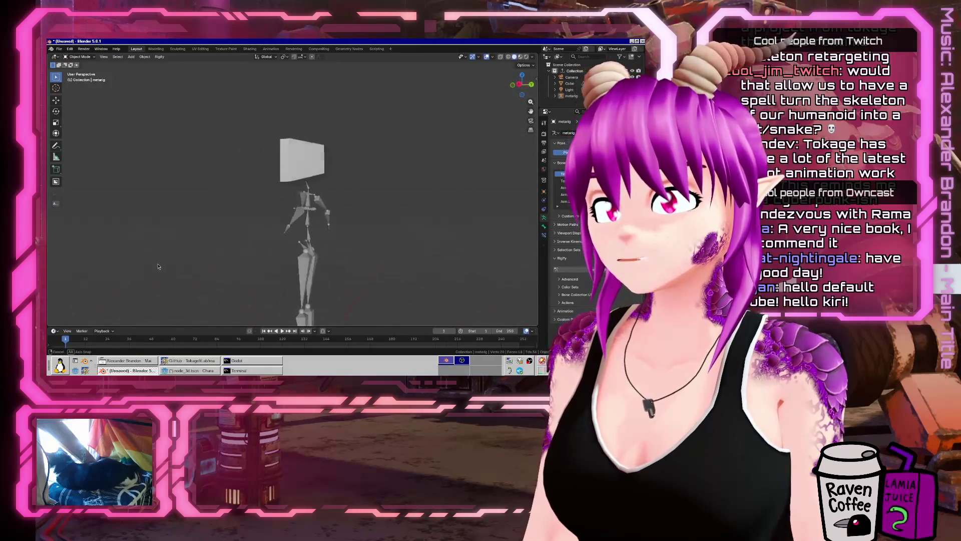
left_click_drag(92, 245, 319, 146)
left_click_drag(256, 176, 249, 156)
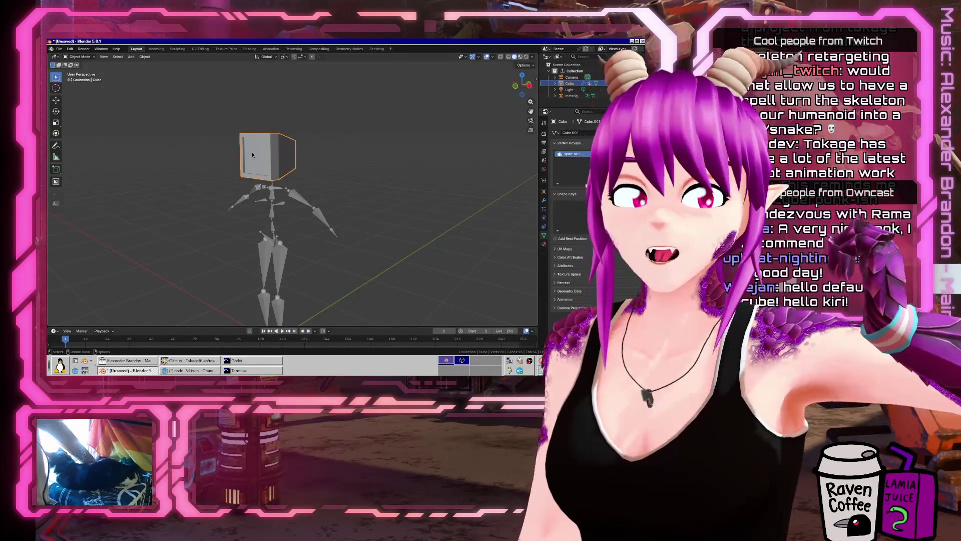
key("alt+Tab")
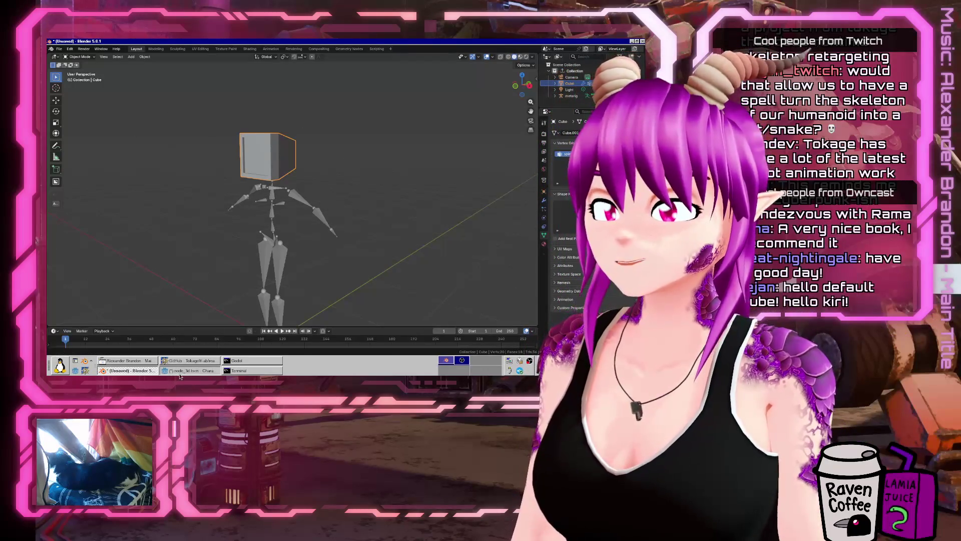
Orbit around the rigs and select the Cube to show its Skin and Skeleton properties.
left_click_drag(217, 265, 234, 232)
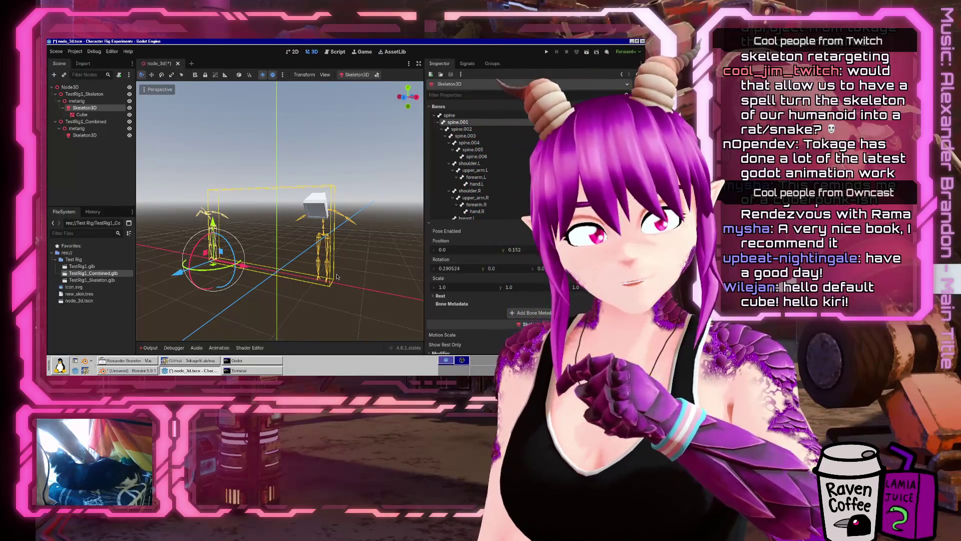
mouse_move(336, 276)
left_mouse_down()
mouse_move(326, 247)
mouse_move(301, 241)
left_mouse_up()
scroll(301, 241, "up", 5)
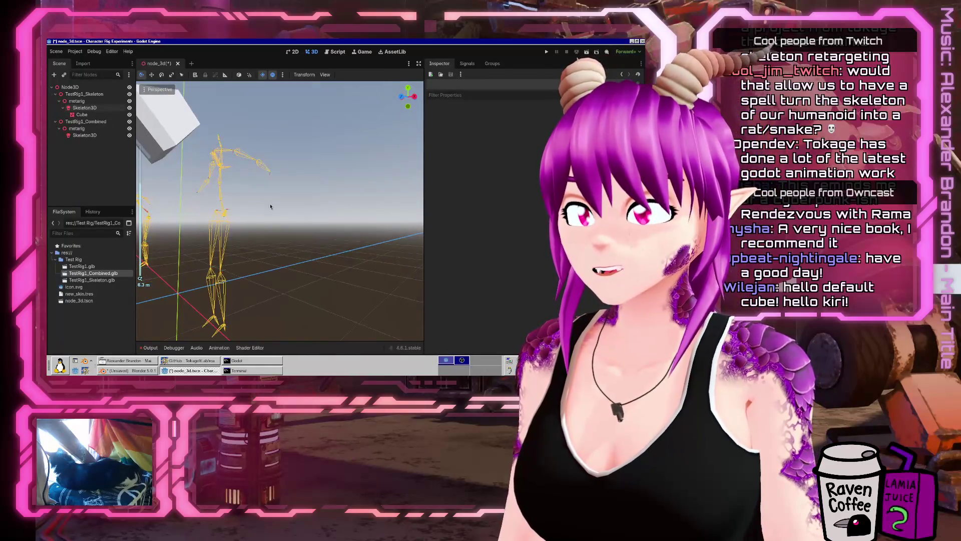
left_click(219, 145)
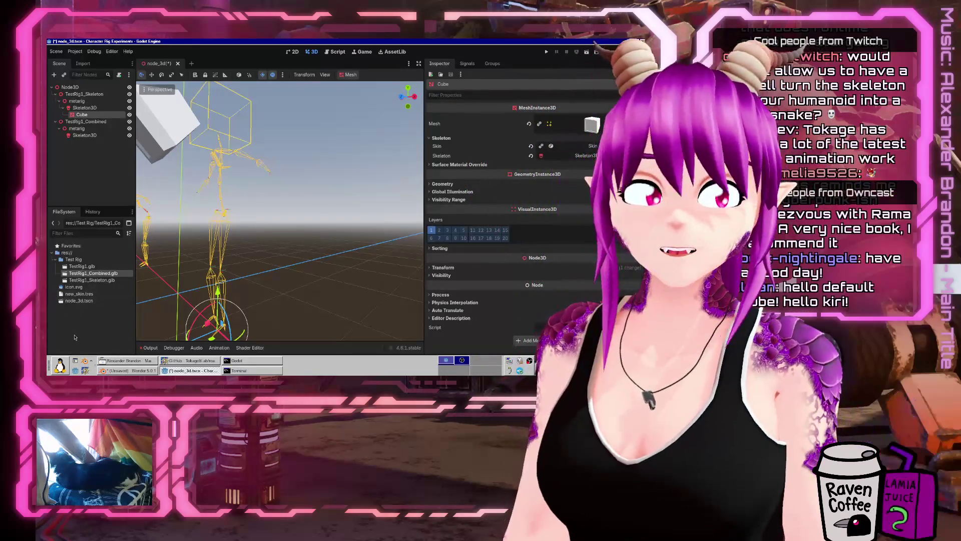
left_click(60, 366)
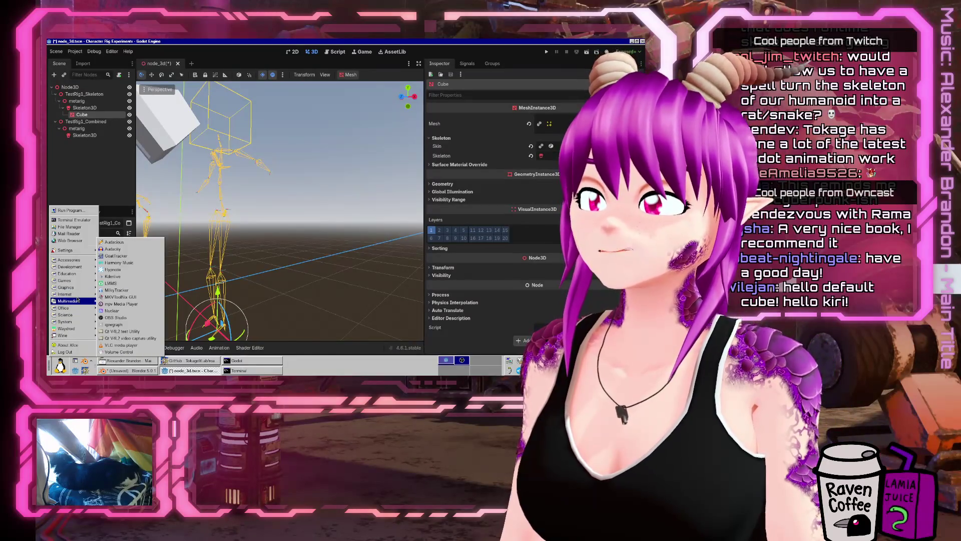
Launch Steam from the start menu and select Champions Online in the library.
mouse_move(77, 295)
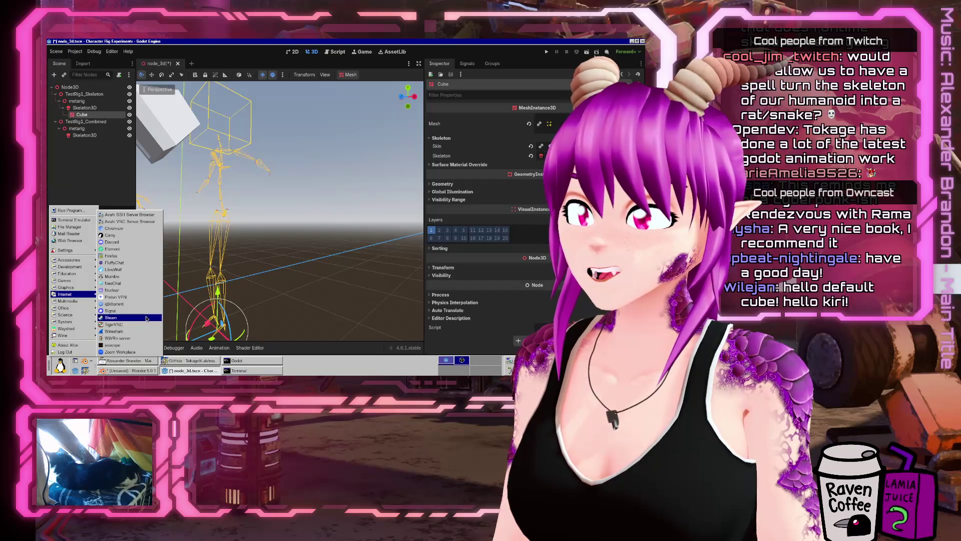
left_click(391, 289)
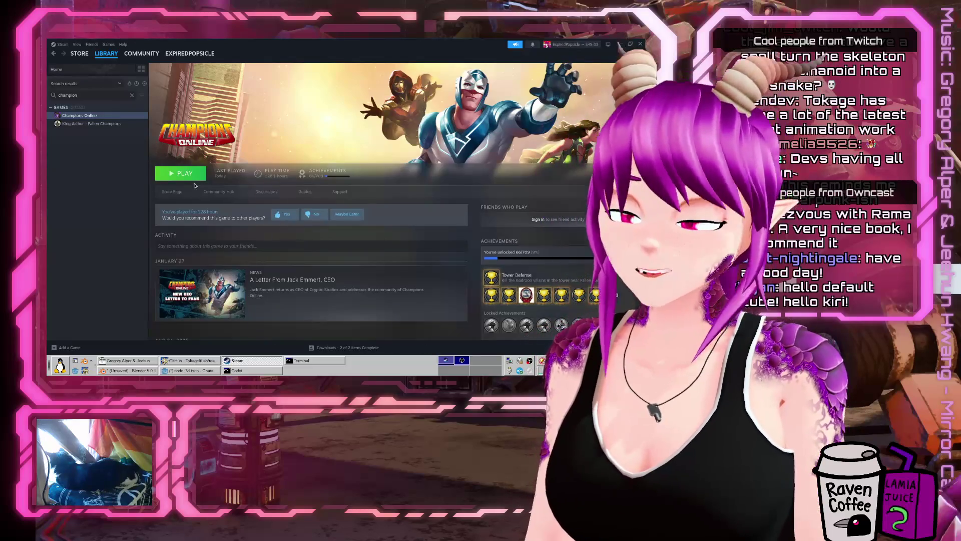
left_click(194, 173)
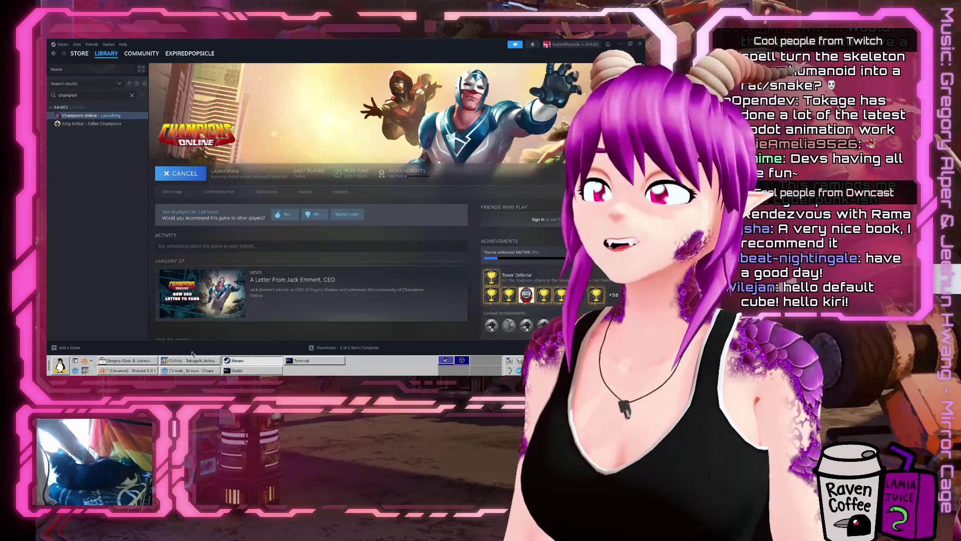
Start Champions Online so Steam's Launching dialog begins processing Vulkan shaders.
left_click(193, 371)
left_click(237, 361)
left_click(180, 173)
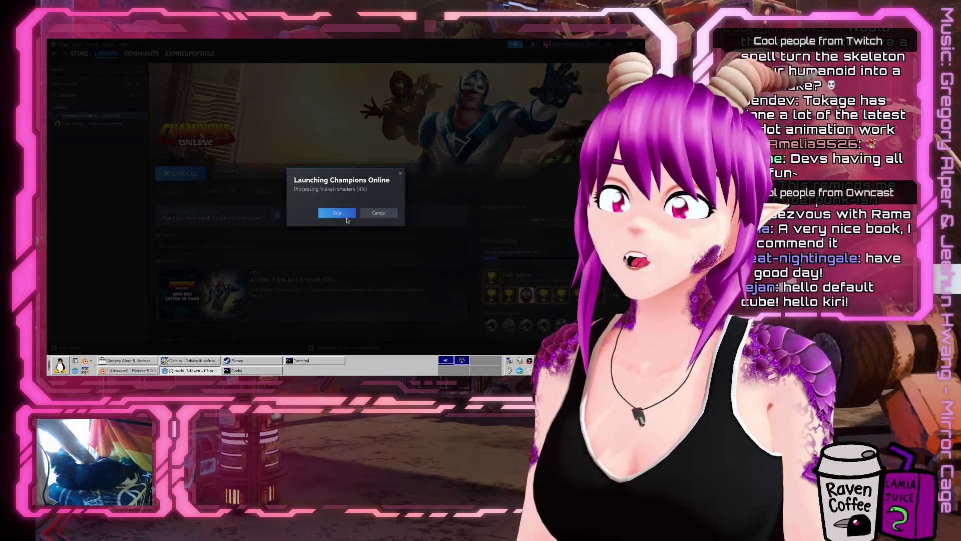
Skip the Vulkan shader processing and move the Champions Online launcher to the right.
left_click(344, 293)
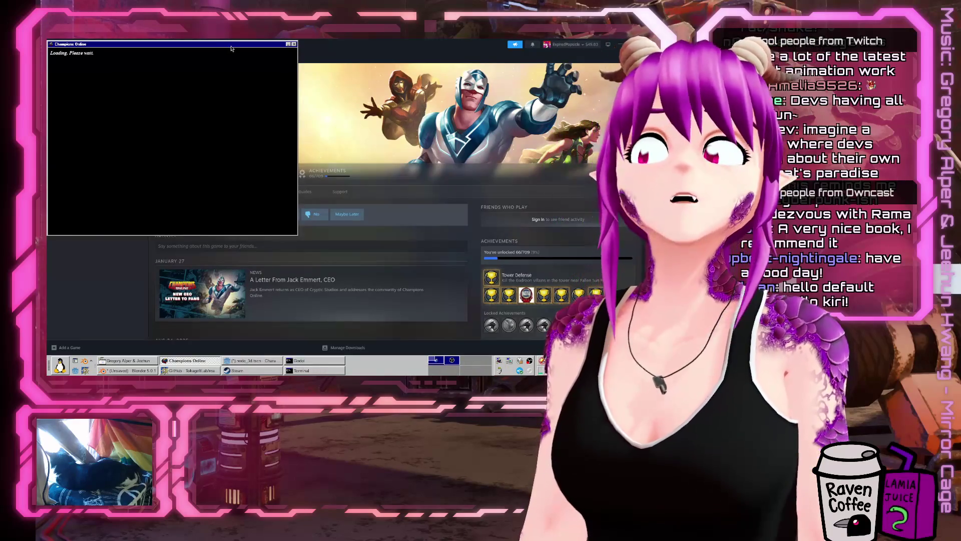
left_click_drag(231, 43, 335, 77)
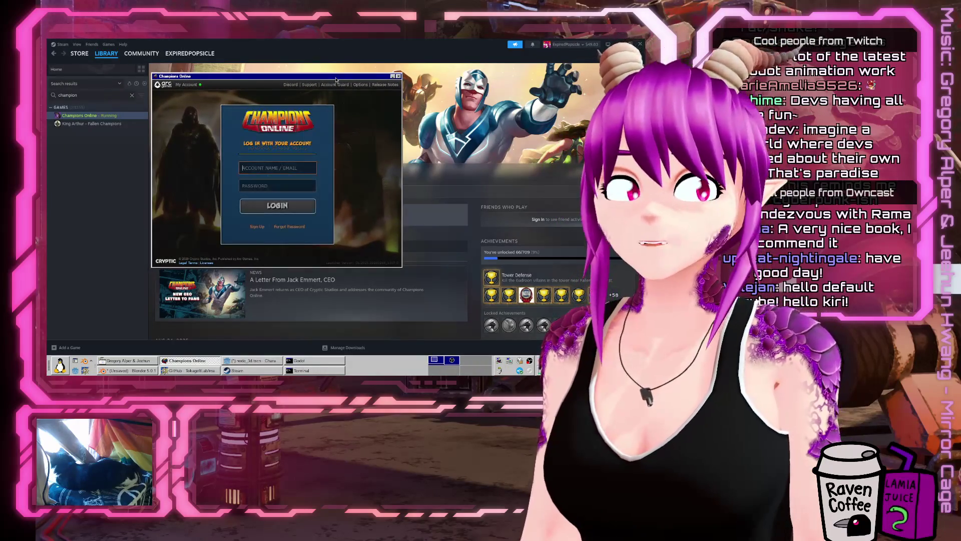
mouse_move(287, 85)
left_mouse_down()
mouse_move(377, 127)
mouse_move(479, 145)
mouse_move(666, 118)
left_mouse_up()
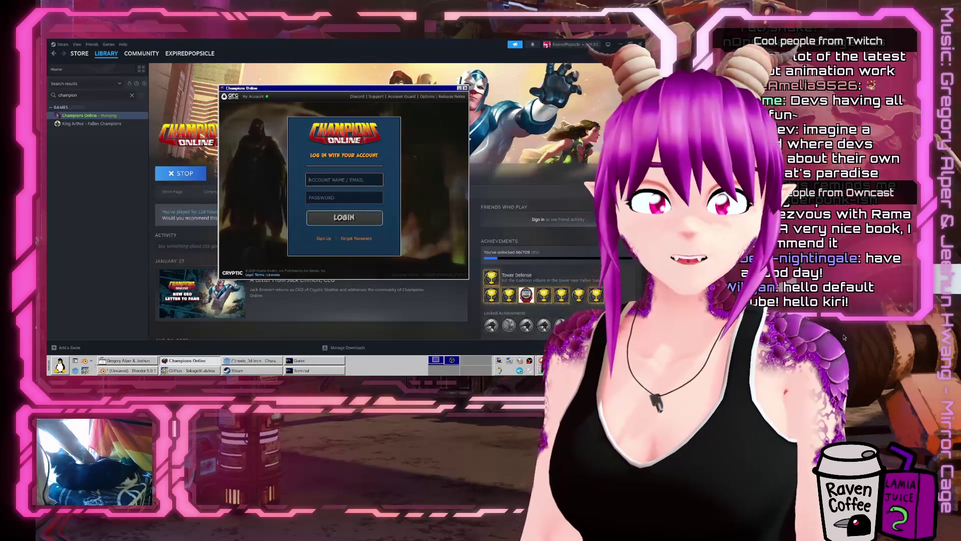
left_click(844, 338)
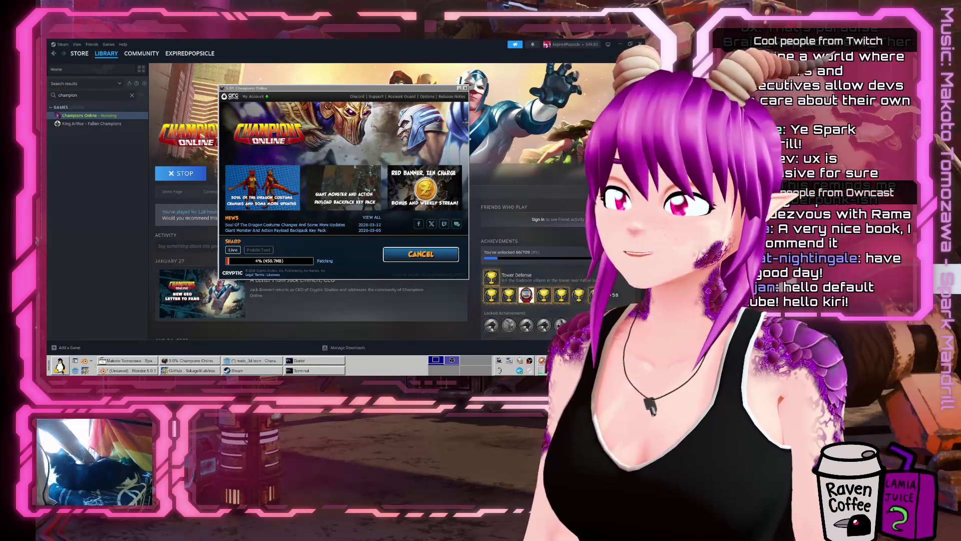
Return to the GitHub retarget README in Firefox while the launcher patches.
left_click(213, 371)
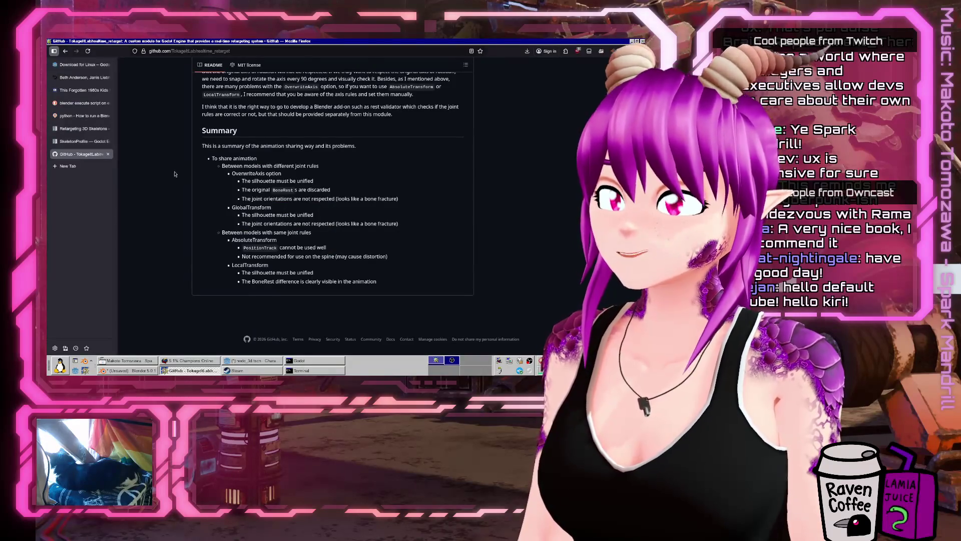
Search 'cryptic studios character rig' in a new Firefox tab.
key("ctrl+t")
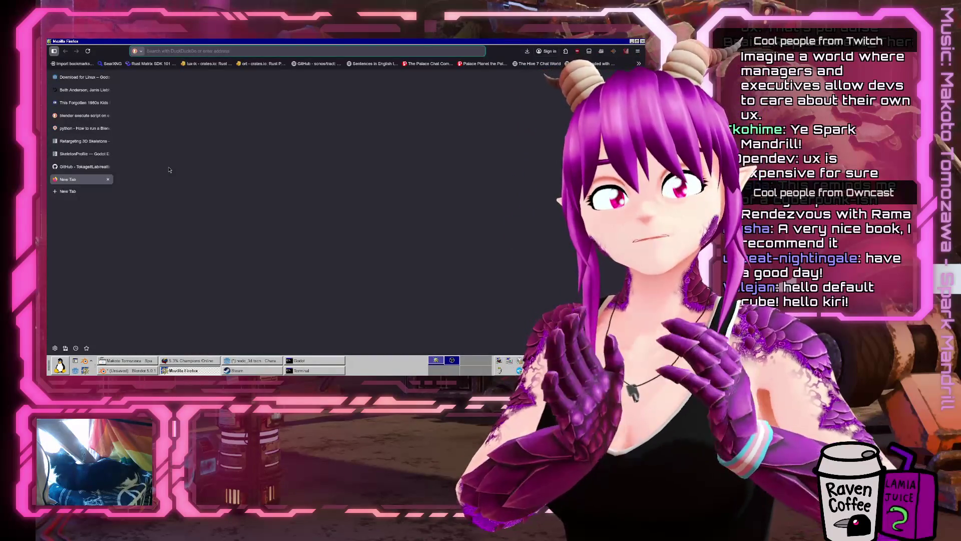
type("cryp")
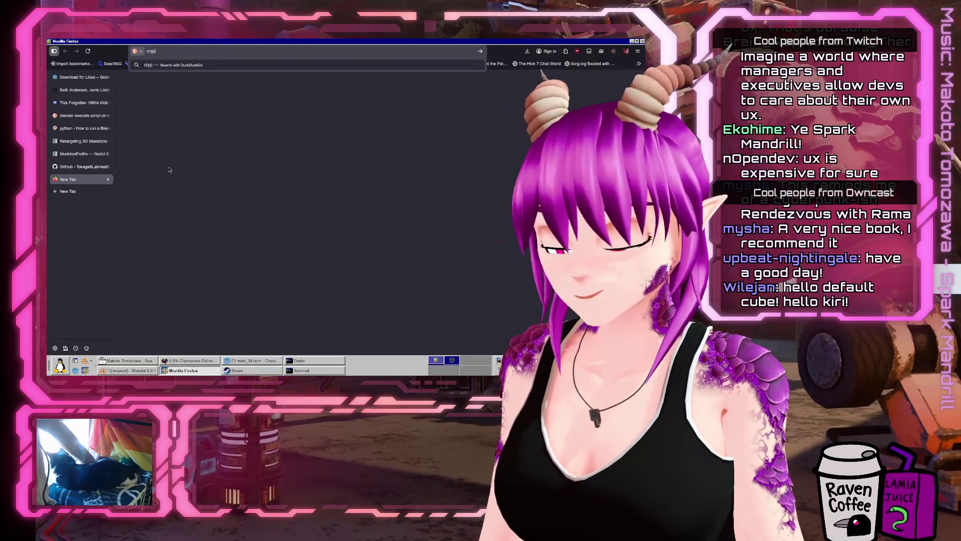
type("tic studios ")
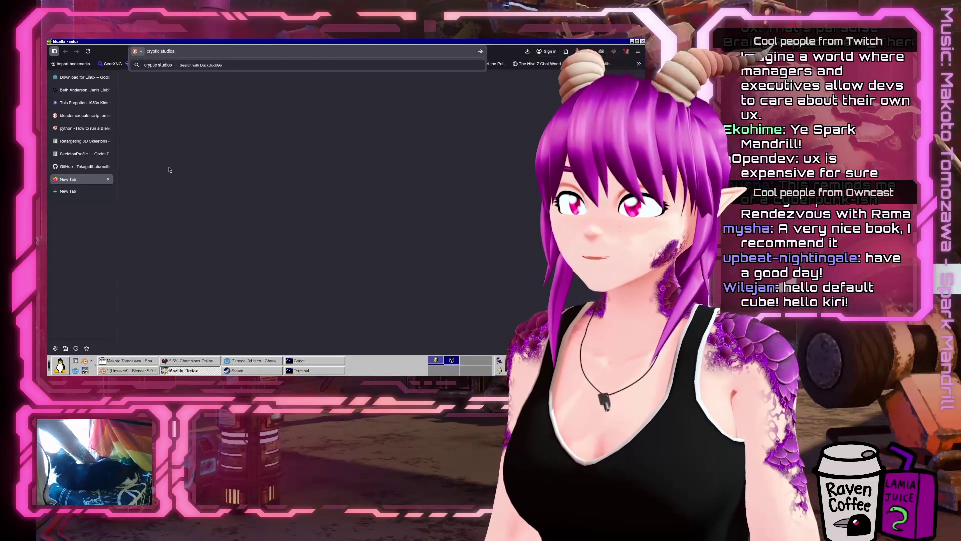
type("character rig")
key("Return")
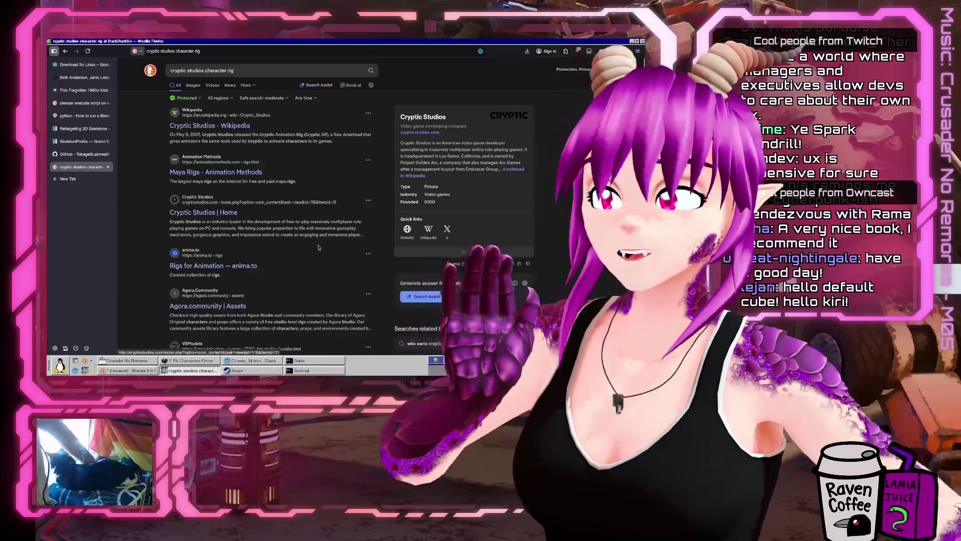
Open the Game Developer article on the Cryptic Animation Rig release.
scroll(268, 241, "down", 3)
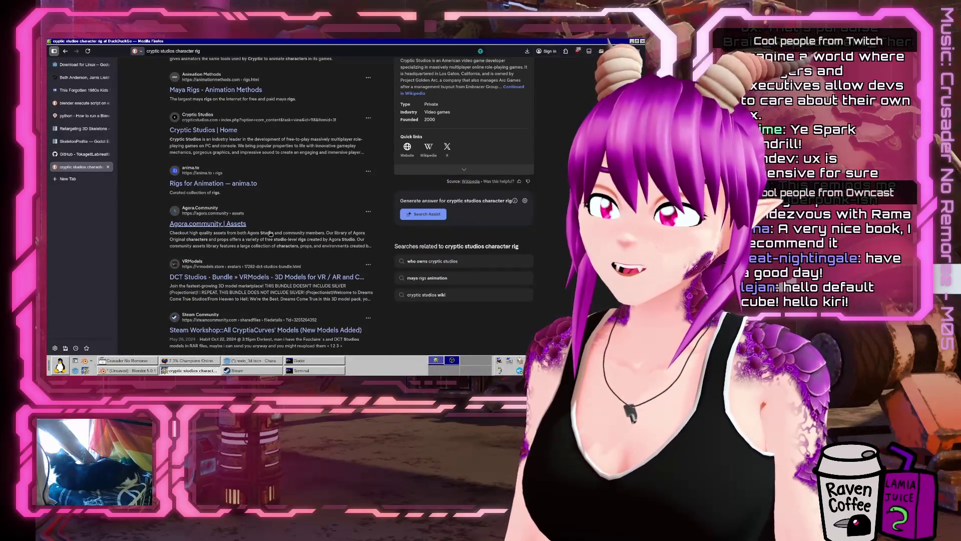
scroll(270, 233, "down", 3)
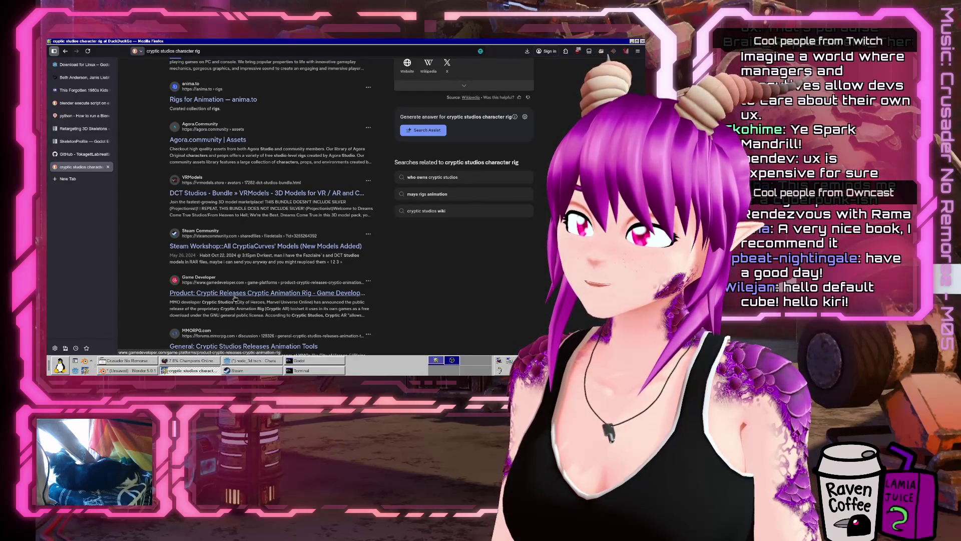
left_click(235, 297)
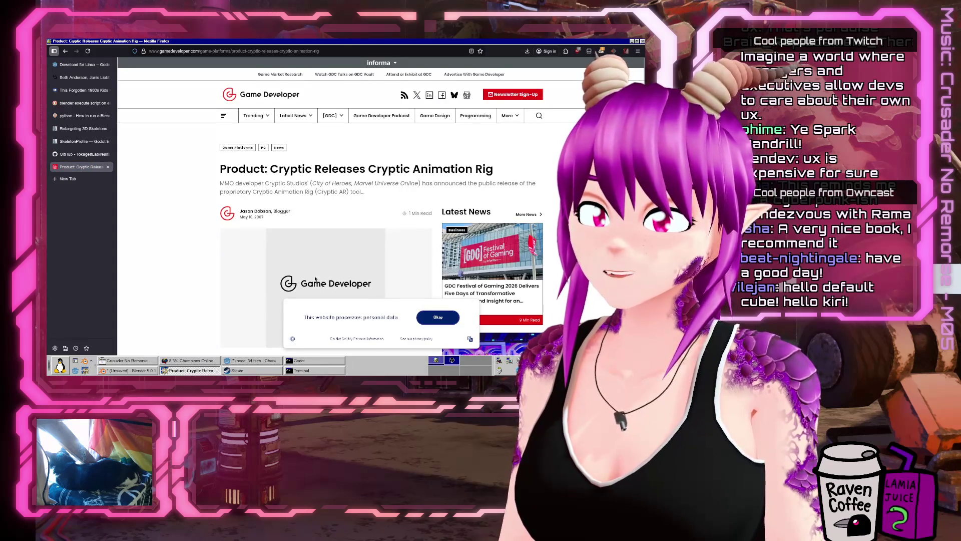
scroll(315, 279, "down", 5)
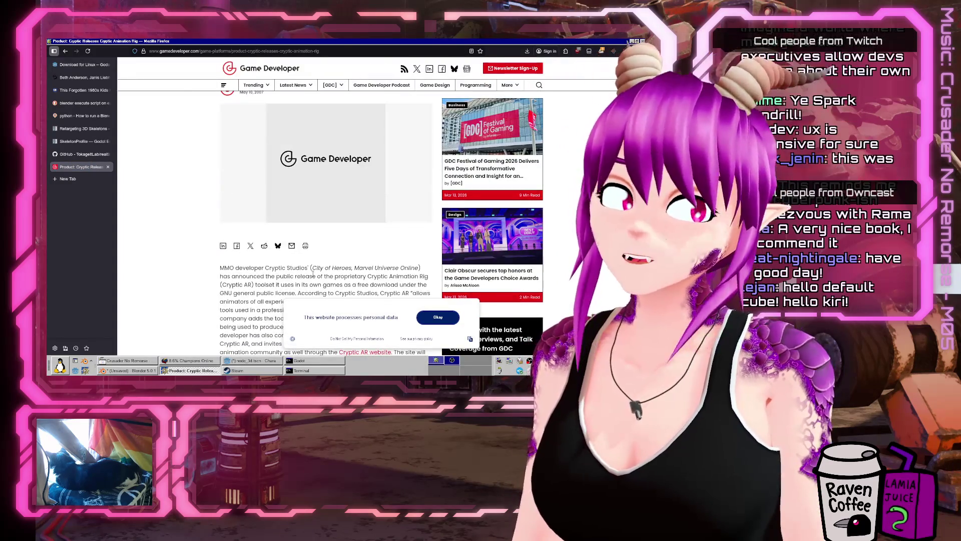
scroll(307, 274, "down", 3)
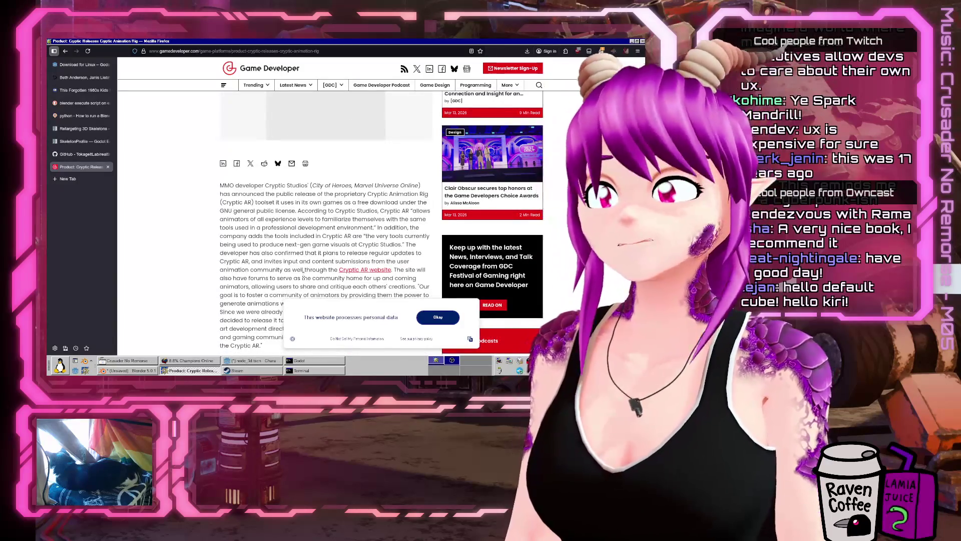
scroll(306, 268, "down", 3)
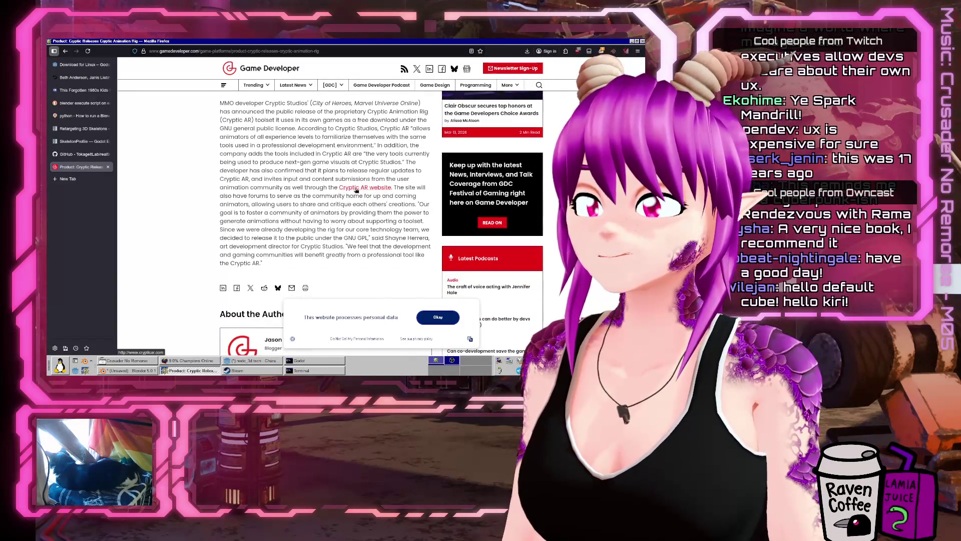
left_click(356, 188)
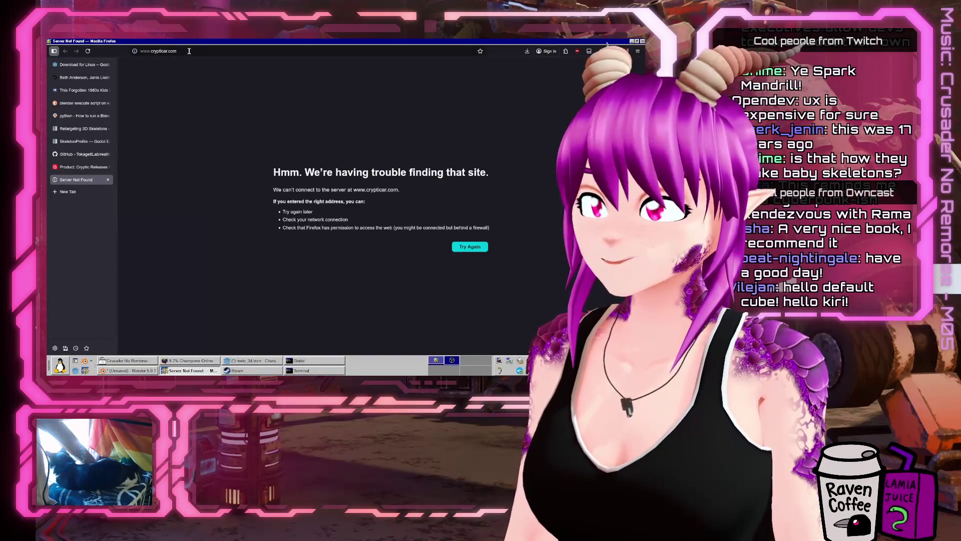
Close the Firefox window to reveal the Champions Online patcher over Steam.
key("ctrl+l")
key("super+shift+Right")
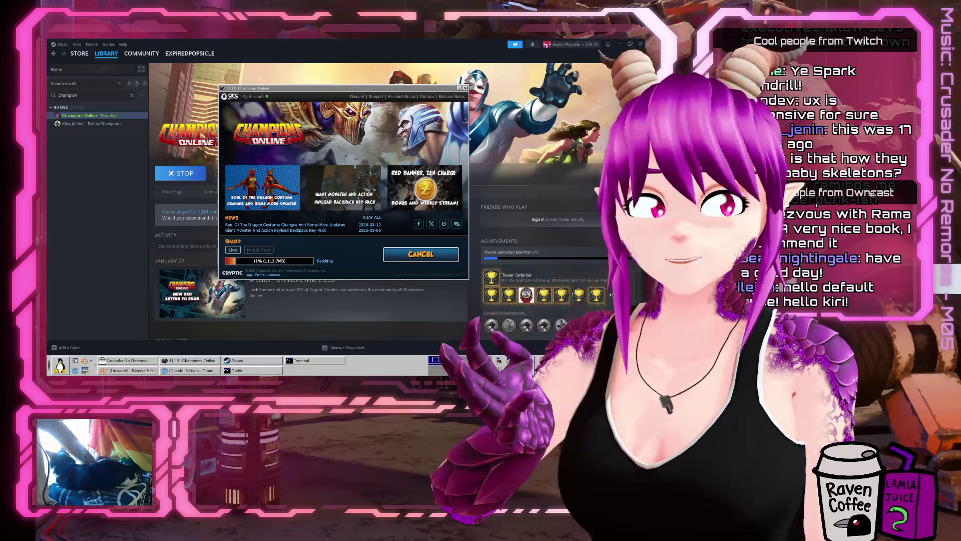
Switch back to Firefox showing the Wayback Machine copy of crypticar.com.
key("alt+Tab")
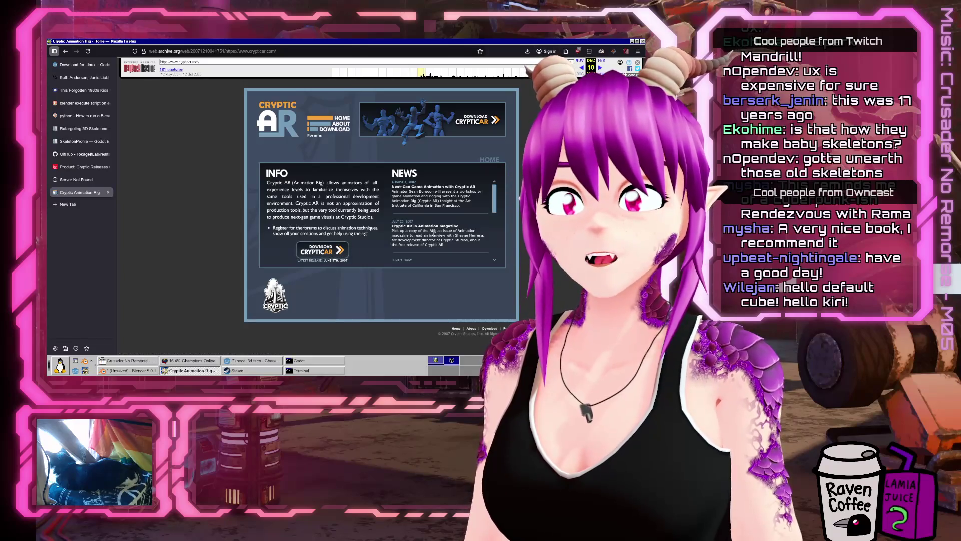
Clear an accidental text selection on the archived About page and check Steam.
mouse_move(433, 232)
left_mouse_down()
mouse_move(465, 236)
mouse_move(490, 219)
left_mouse_up()
left_click(477, 218)
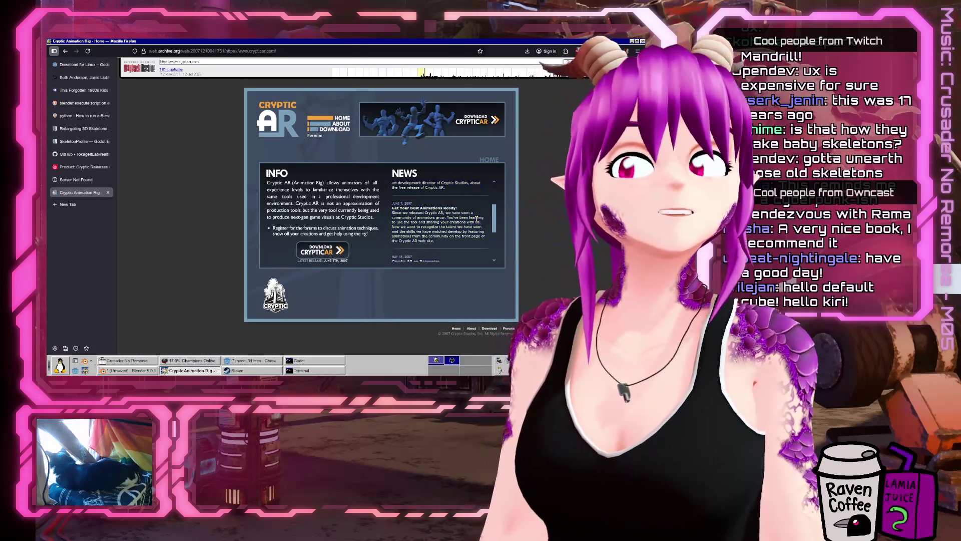
scroll(493, 219, "down", 3)
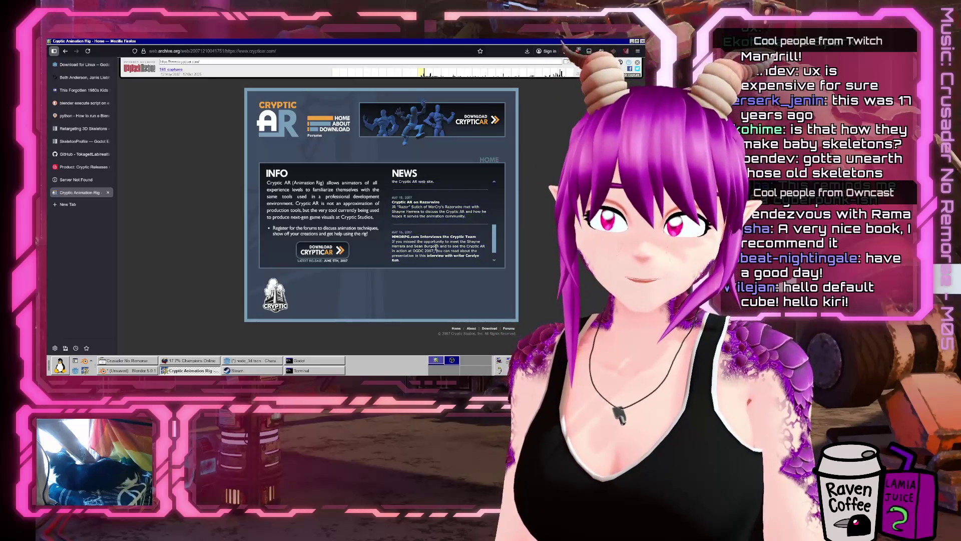
scroll(490, 245, "up", 5)
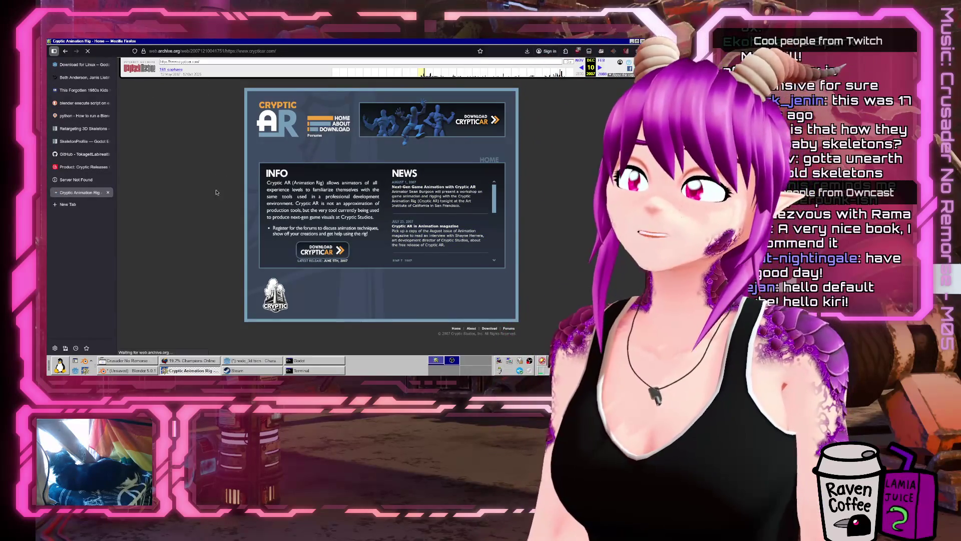
key("ctrl+q")
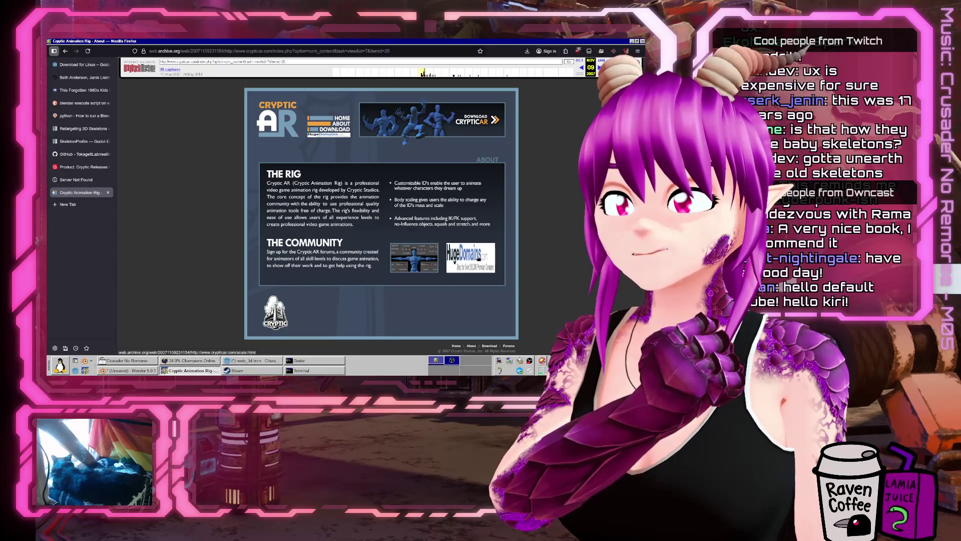
Open two archived Cryptic AR community pages in new tabs and view the picker page.
middle_click(414, 258)
middle_click(470, 258)
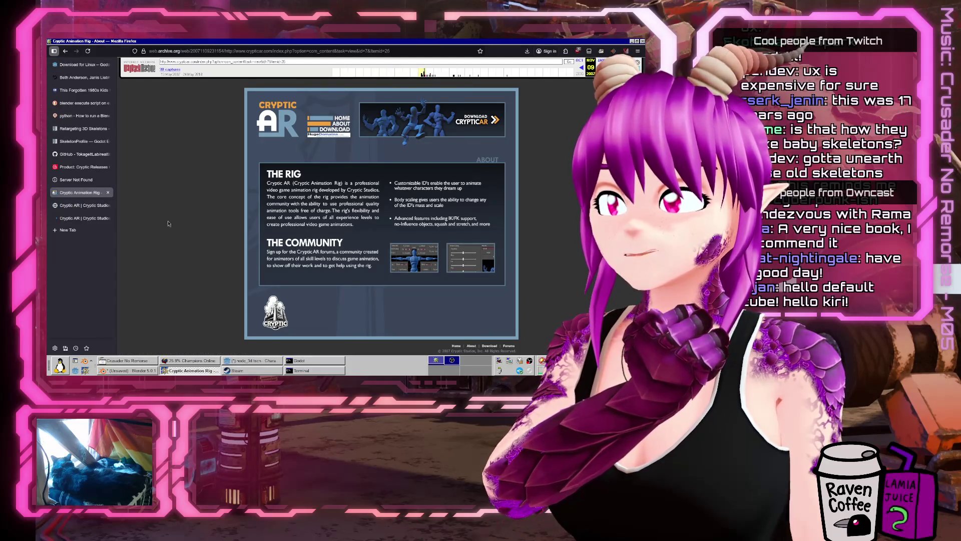
left_click(77, 207)
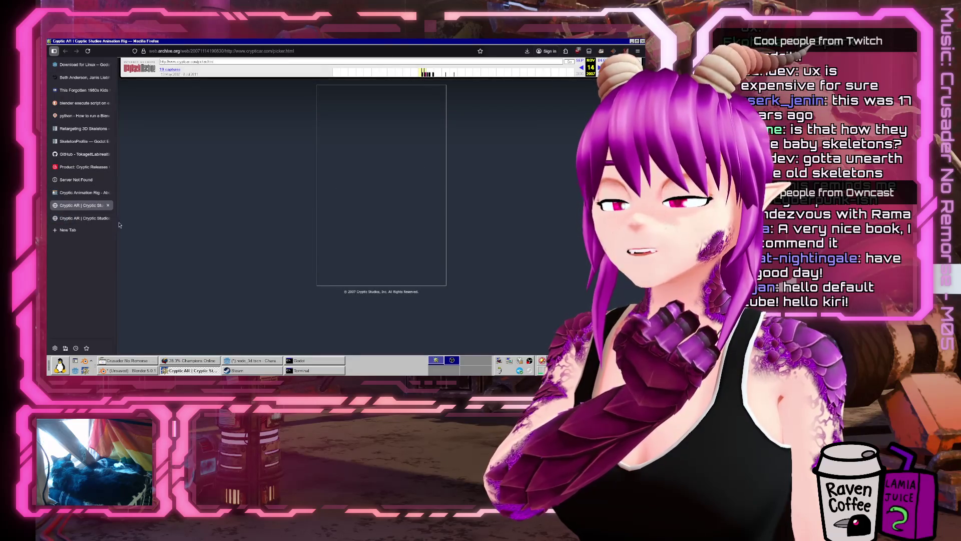
View the archived scale page, check Steam's patch progress, then close an extra Cryptic AR tab.
left_click(74, 219)
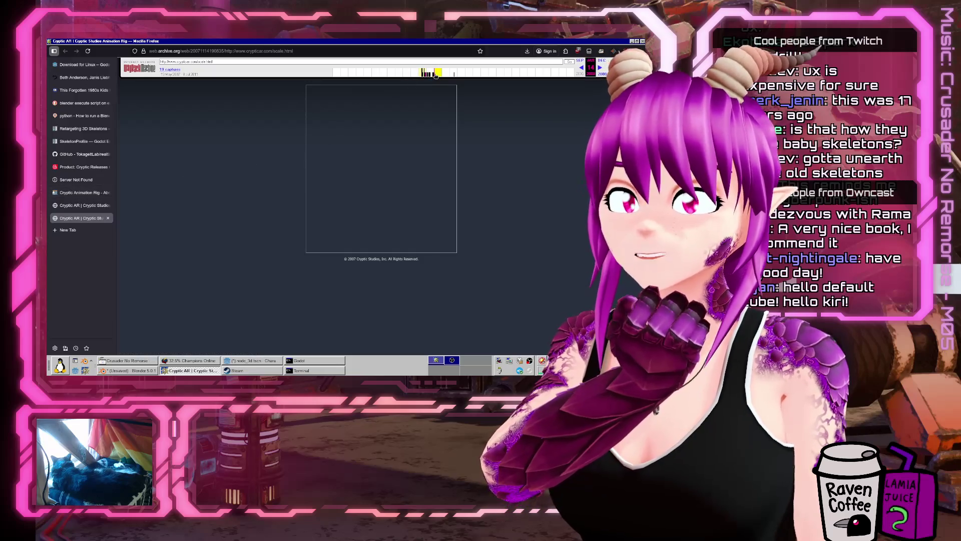
key("alt+F4")
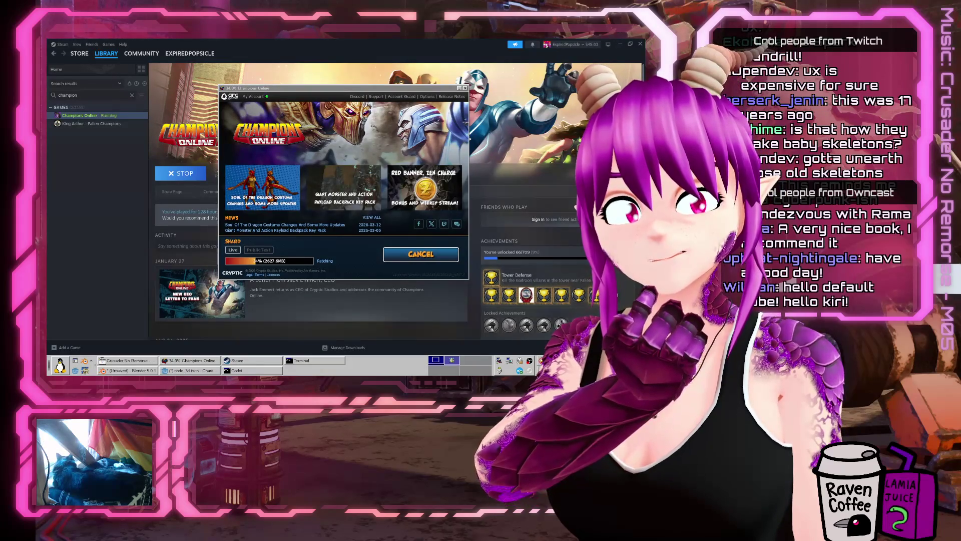
key("alt+Tab")
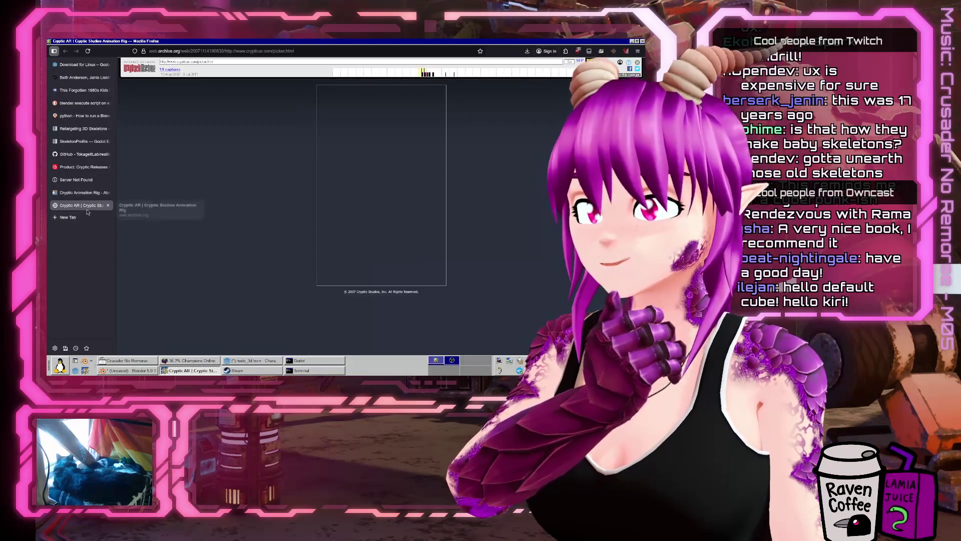
left_click(107, 218)
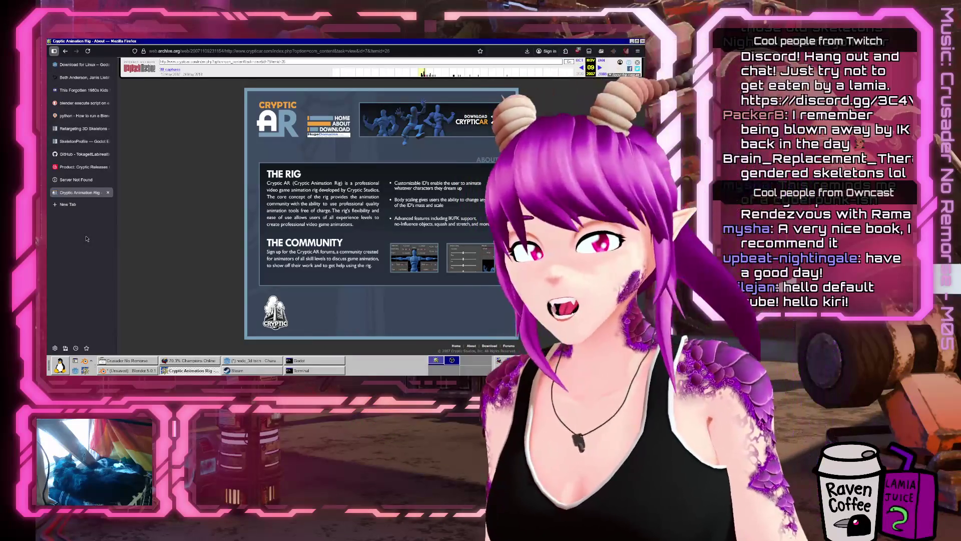
Let the Champions Online patcher finish, then start the game to its Cryptic loading screen.
left_click(175, 362)
left_click(197, 362)
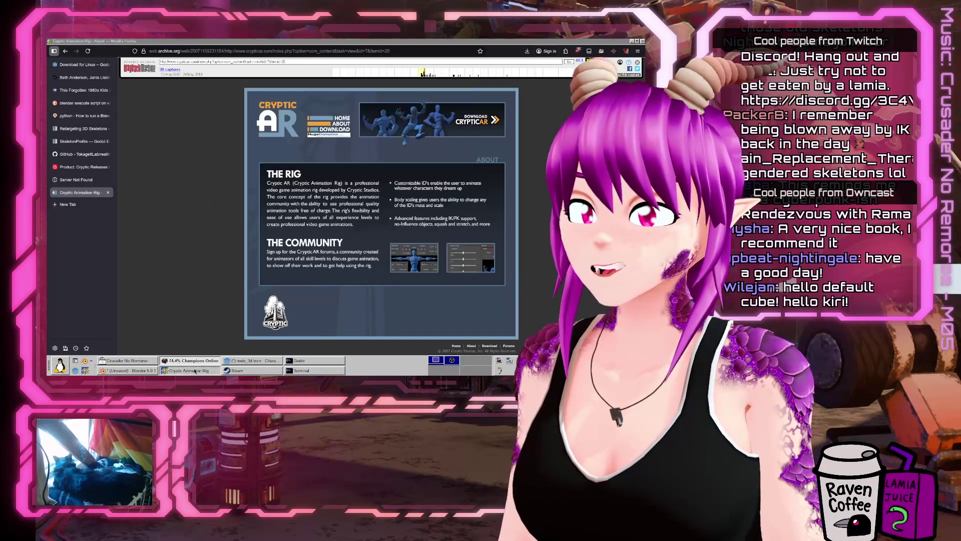
left_click(196, 361)
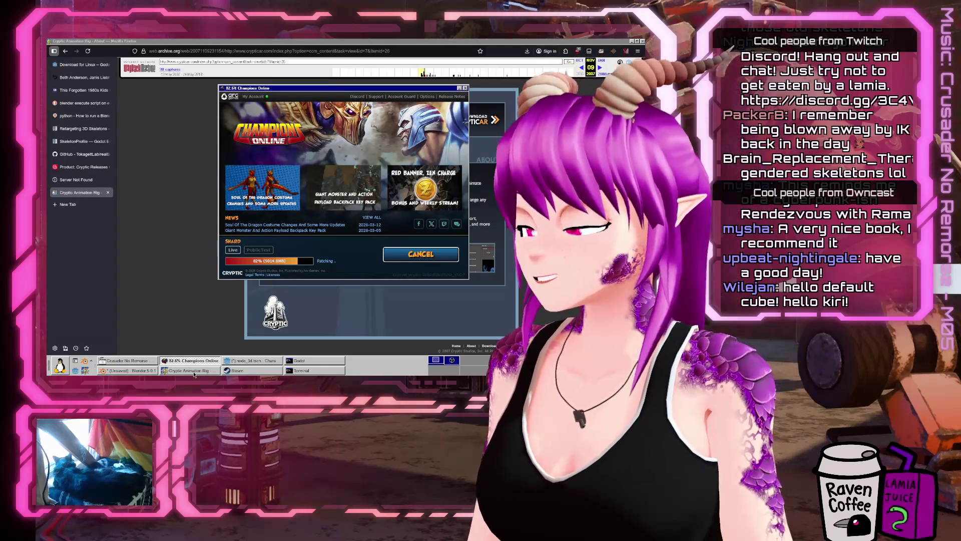
left_click(206, 371)
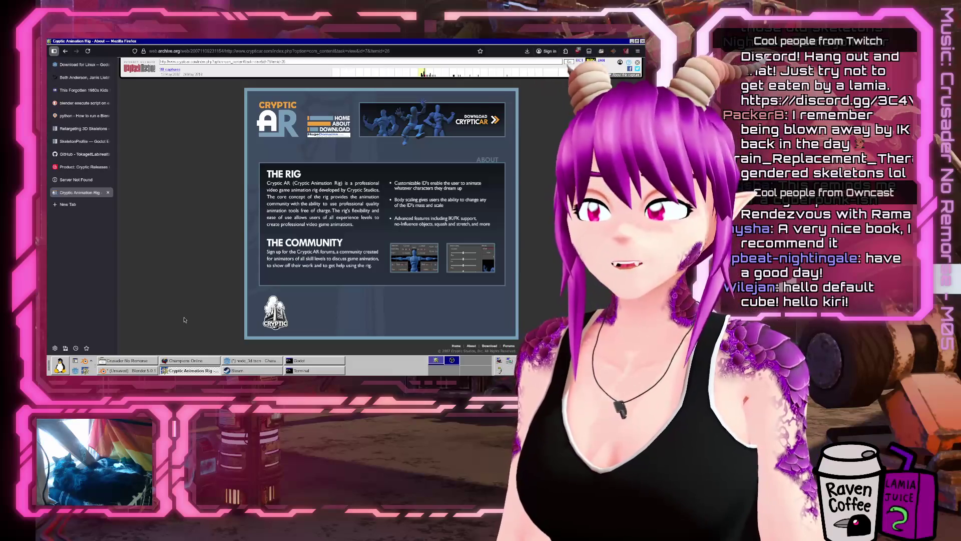
left_click(193, 374)
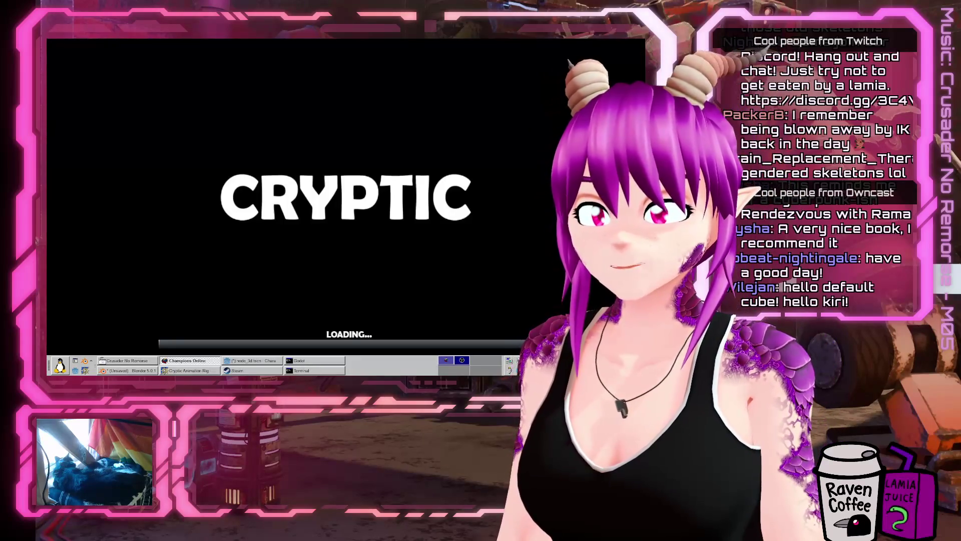
Close the Cryptic Animation Rig and Server Not Found tabs in Firefox.
left_click(215, 372)
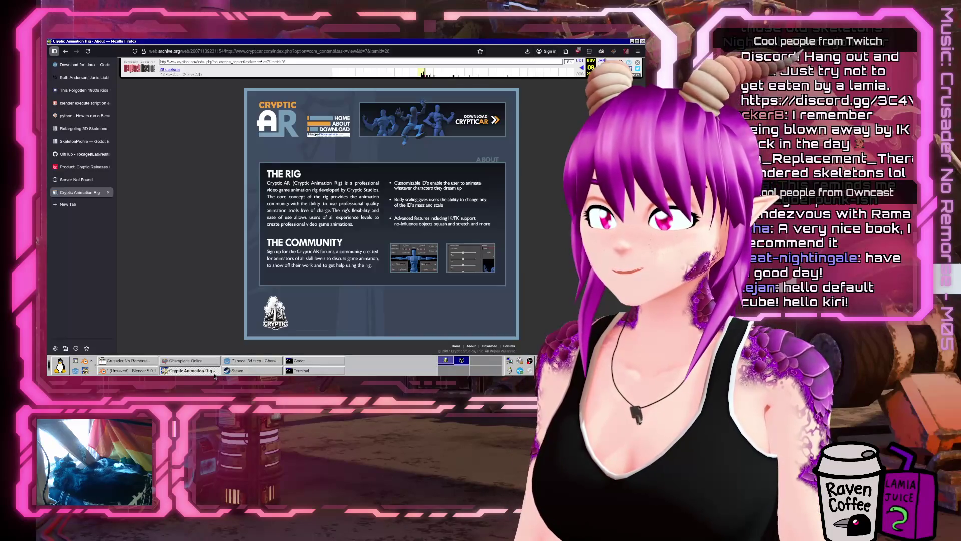
right_click(81, 198)
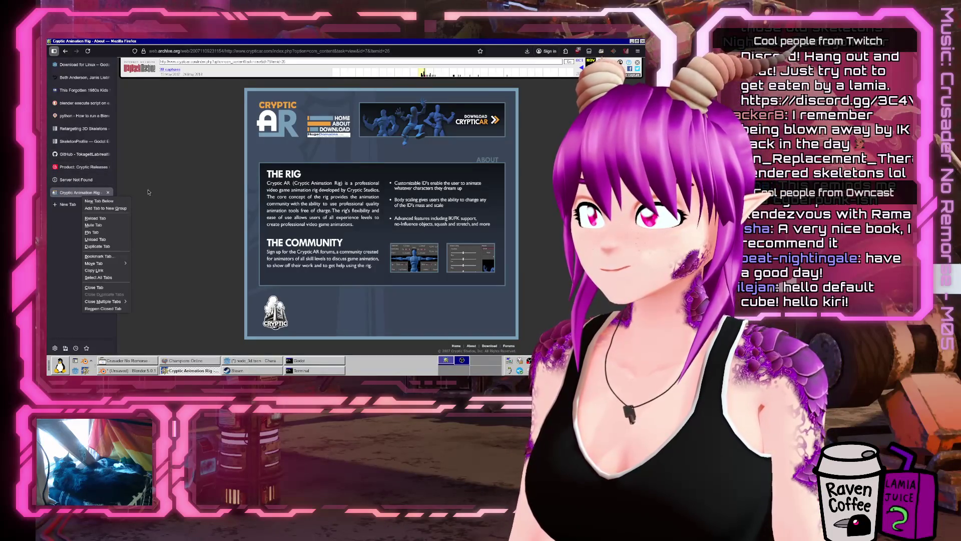
key("Escape")
middle_click(70, 196)
middle_click(76, 178)
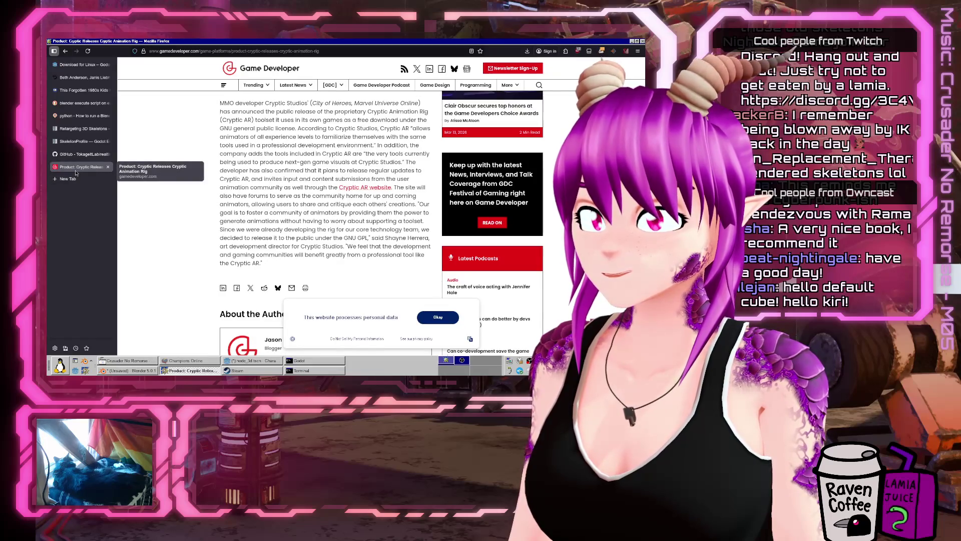
Check the loading game, then bring the Blender cube-and-metarig scene to the front.
left_click(208, 361)
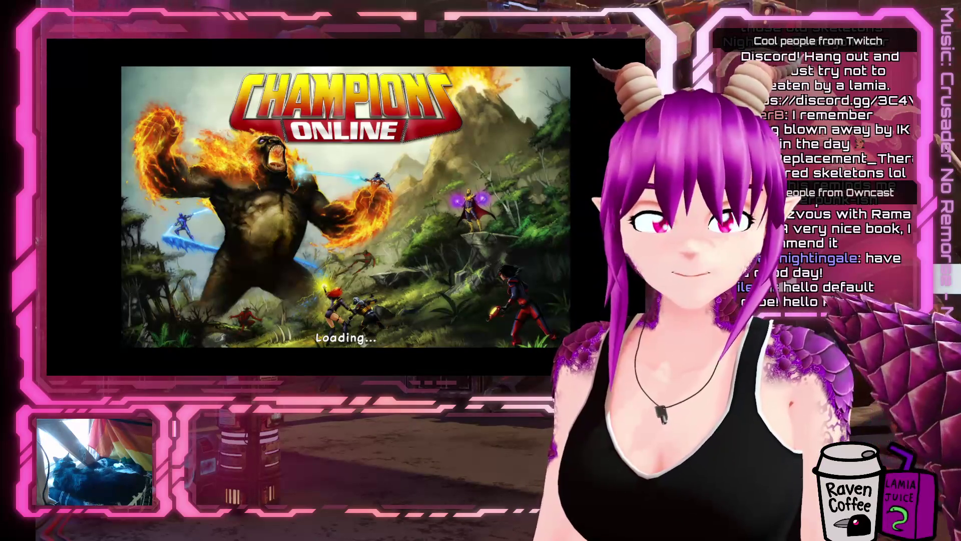
key("alt+Tab")
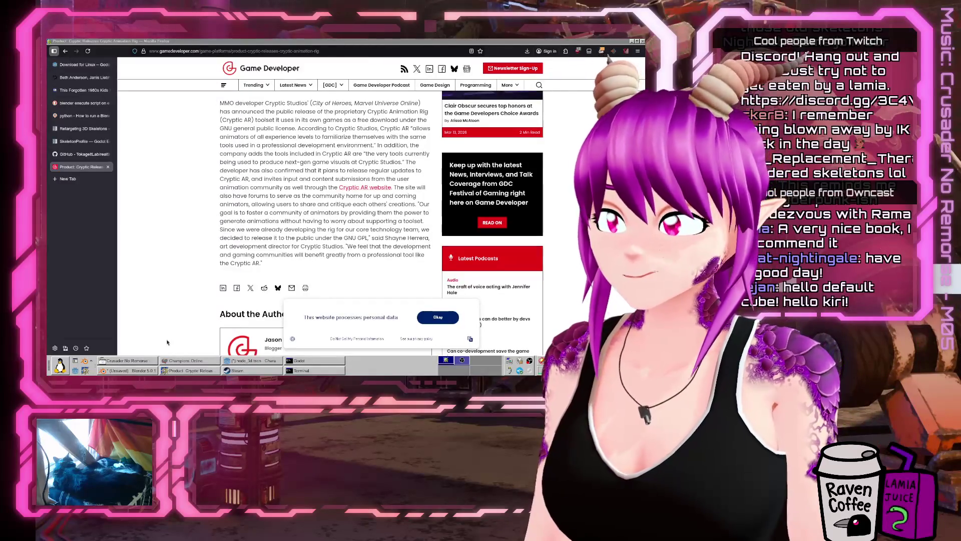
left_click(143, 370)
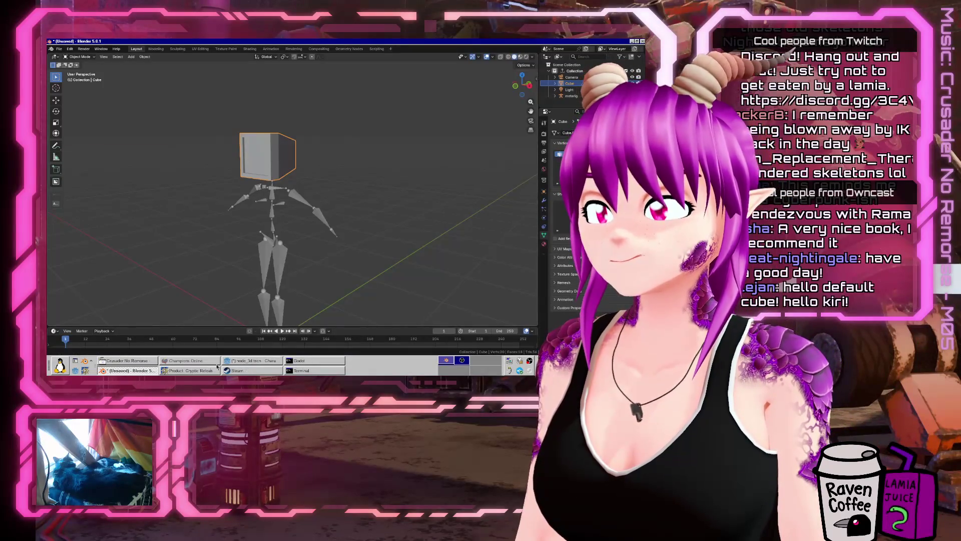
Close the Game Developer article and GitHub repository tabs in Firefox.
left_click(206, 371)
middle_click(87, 166)
middle_click(91, 155)
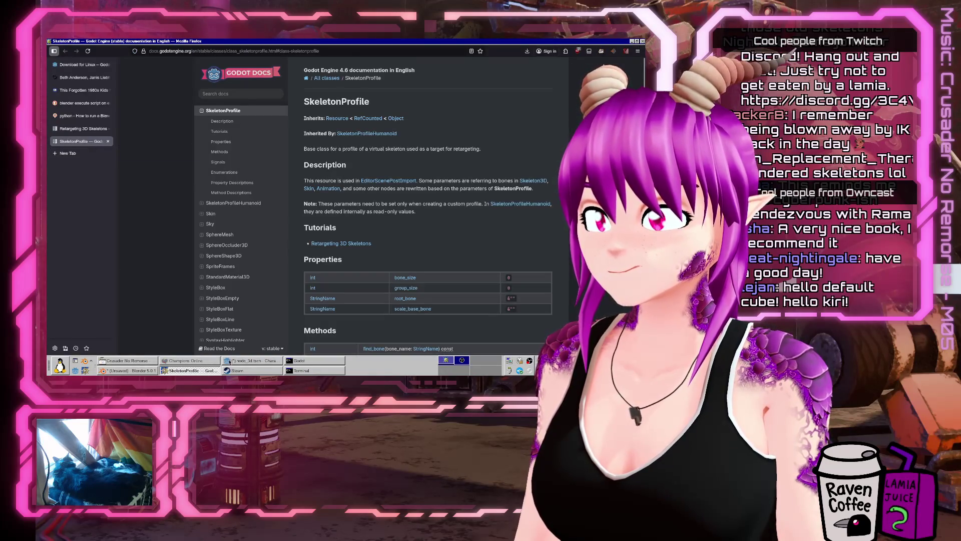
Check the game at its verification prompt, then hide Firefox to reveal Blender.
left_click(184, 362)
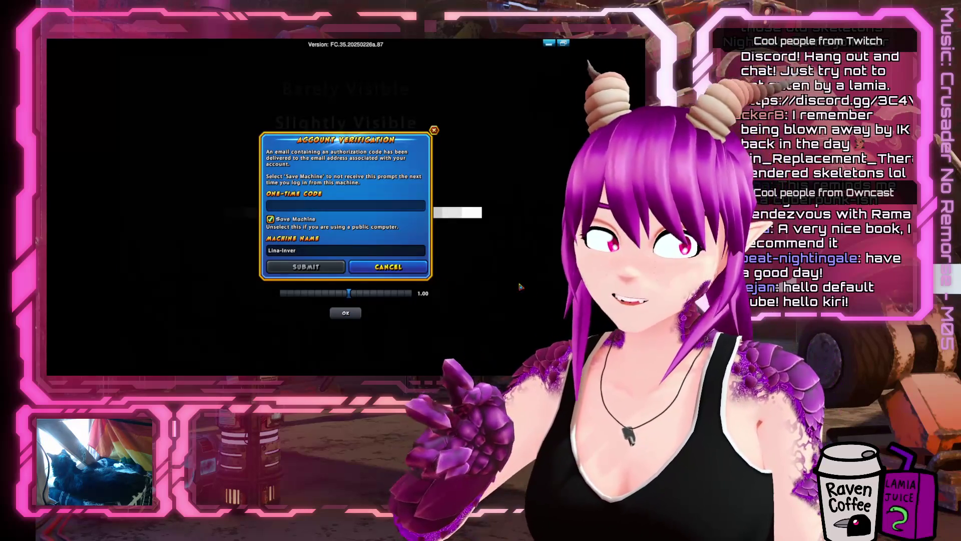
key("alt+Tab")
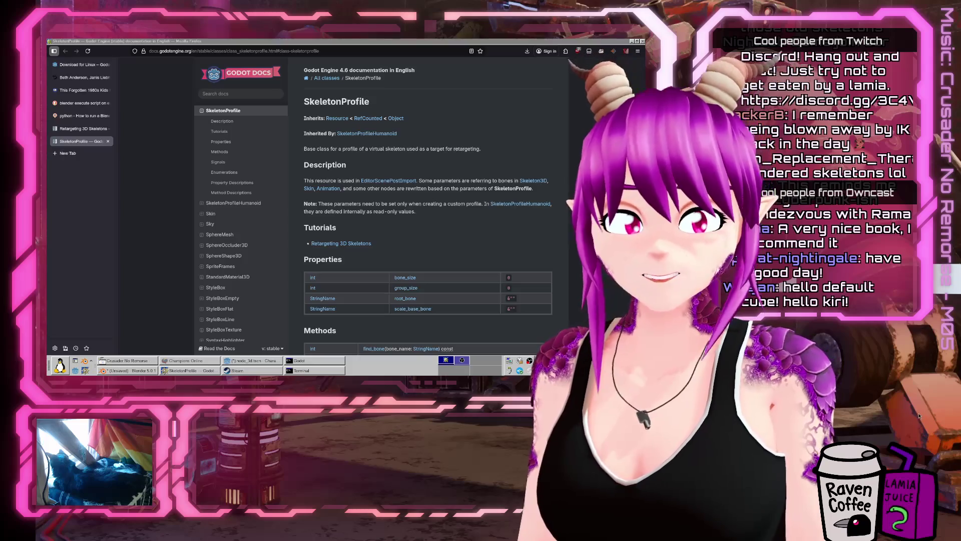
left_click(181, 360)
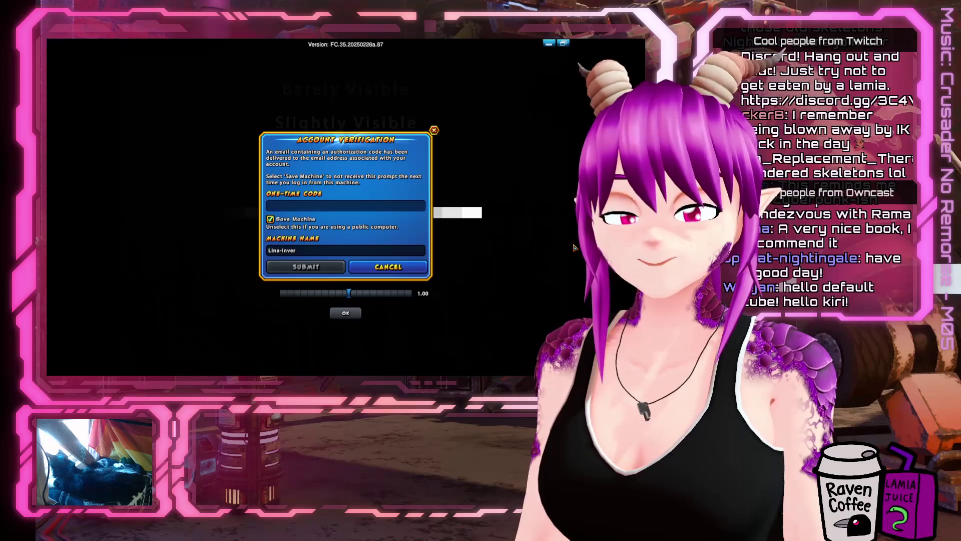
key("alt+Tab")
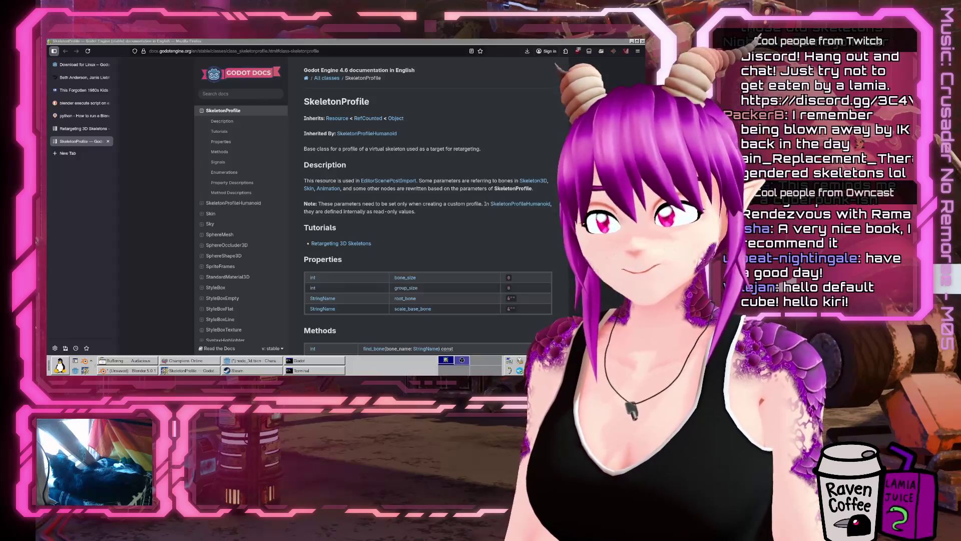
key("alt+F4")
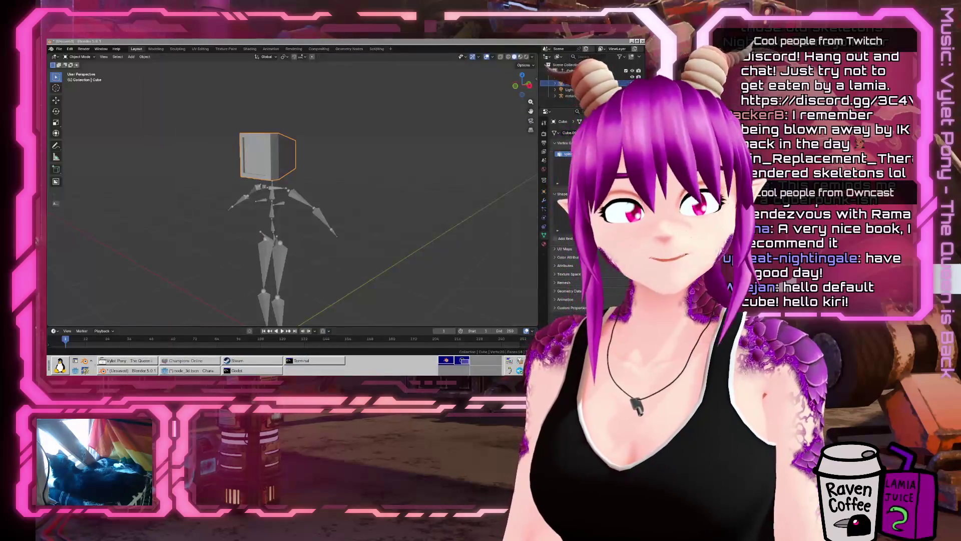
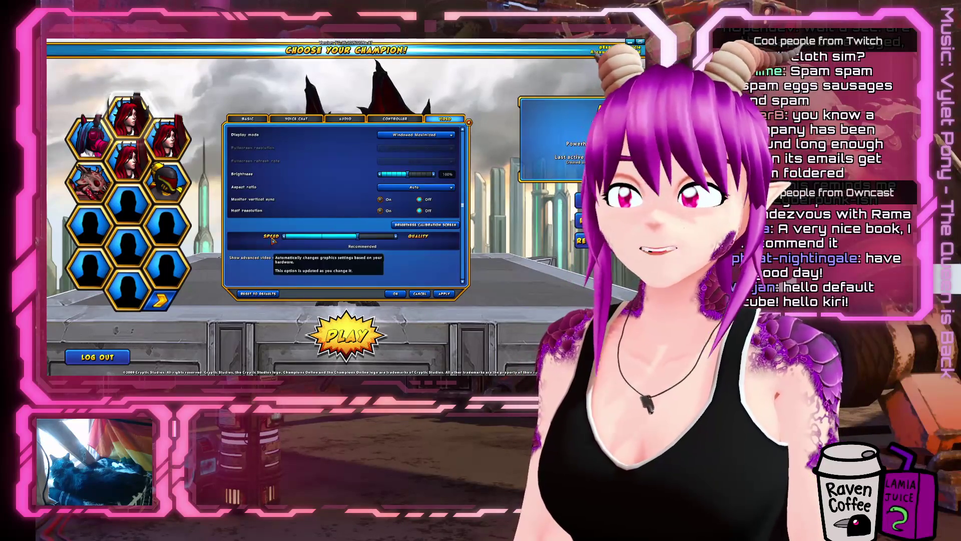
Show advanced video settings, turn dynamic lighting on, set shadows High, and raise max lights per object to 5.
left_click(381, 258)
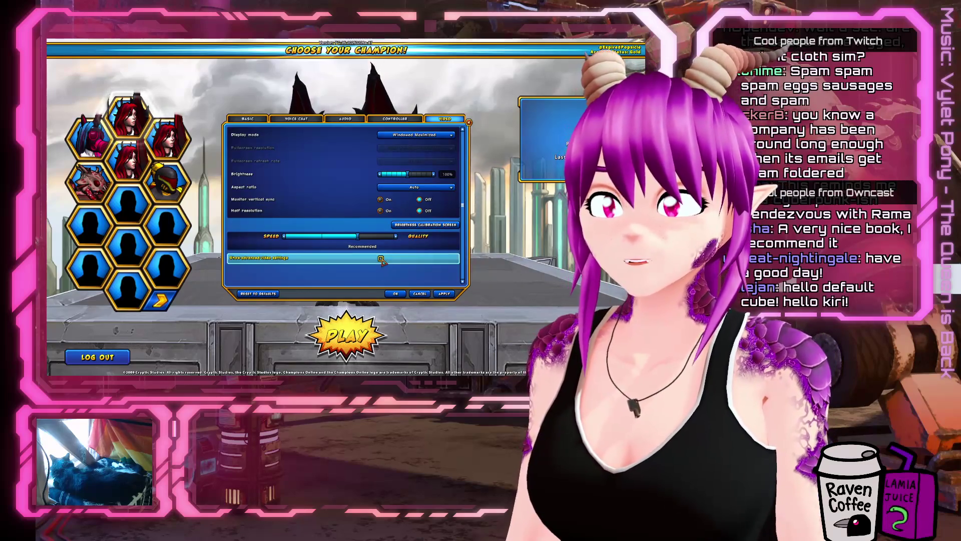
scroll(467, 202, "down", 5)
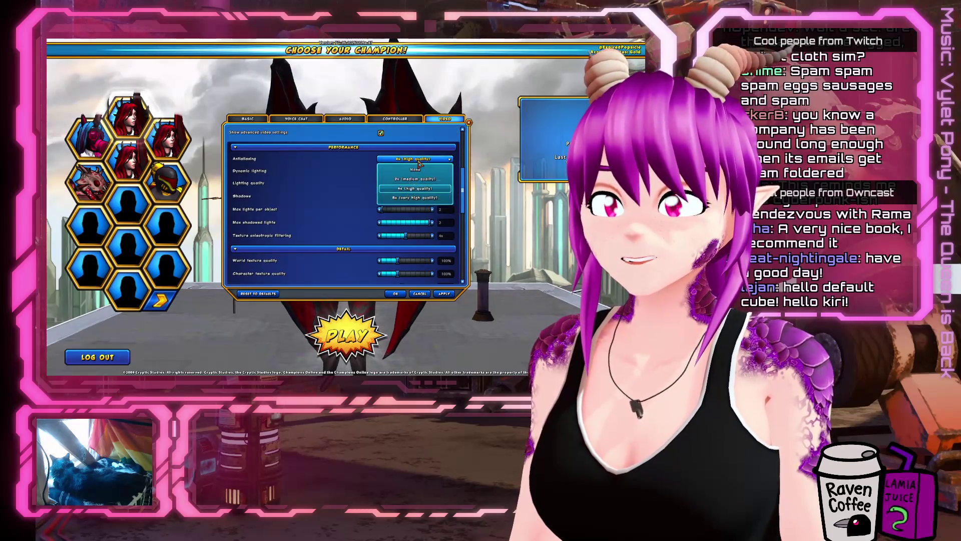
left_click(382, 172)
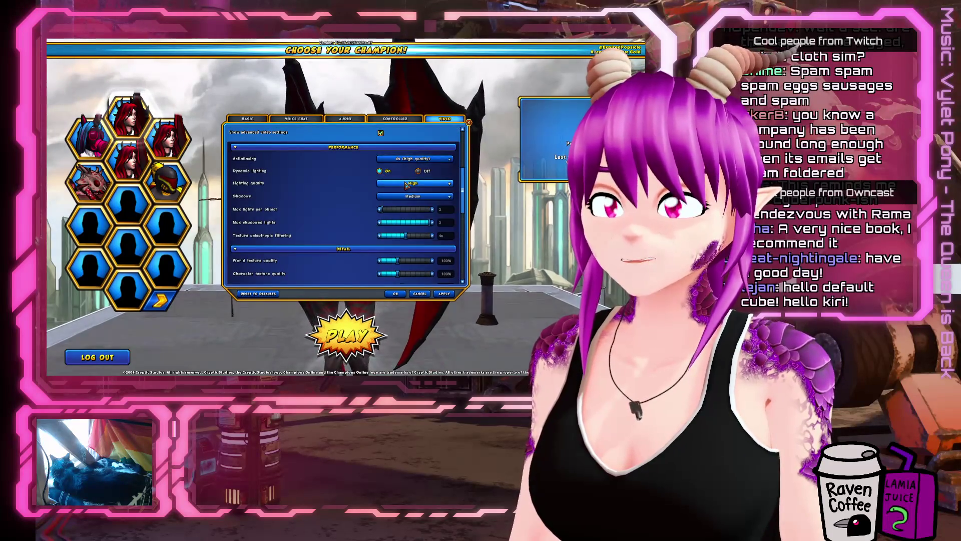
left_click(413, 196)
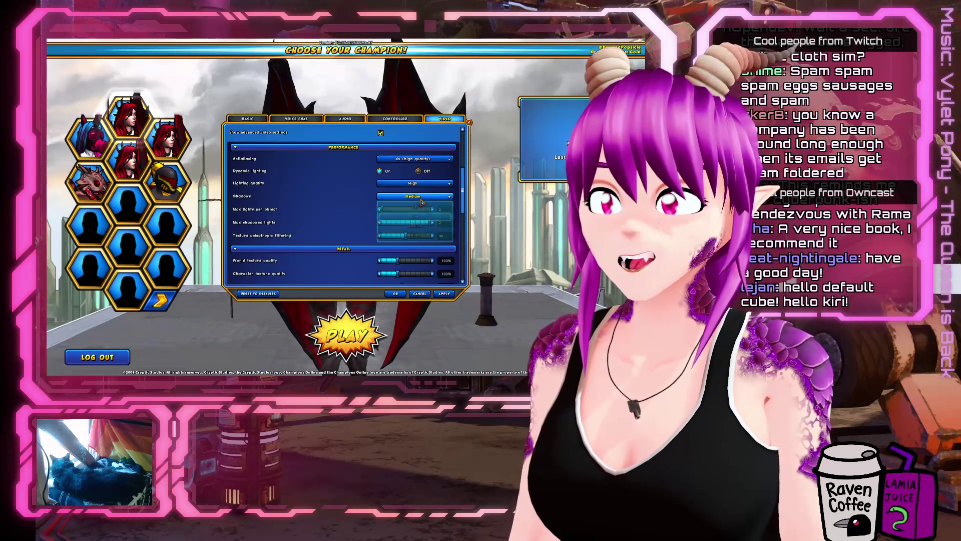
left_click(424, 235)
mouse_move(393, 211)
left_mouse_down()
mouse_move(430, 209)
mouse_move(431, 236)
left_mouse_up()
scroll(453, 284, "down", 3)
mouse_move(397, 191)
left_mouse_down()
mouse_move(431, 191)
mouse_move(431, 243)
left_mouse_up()
Enable high detail objects, set bloom to 350%, turn Limit CPU usage Off, and apply.
scroll(431, 235, "down", 1)
left_click(388, 233)
scroll(407, 245, "down", 2)
scroll(426, 246, "down", 2)
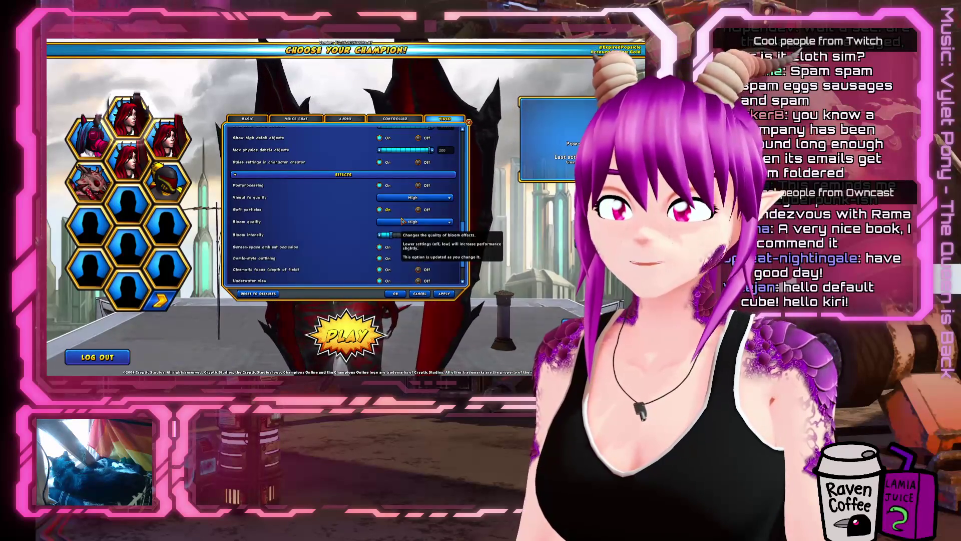
scroll(406, 260, "down", 1)
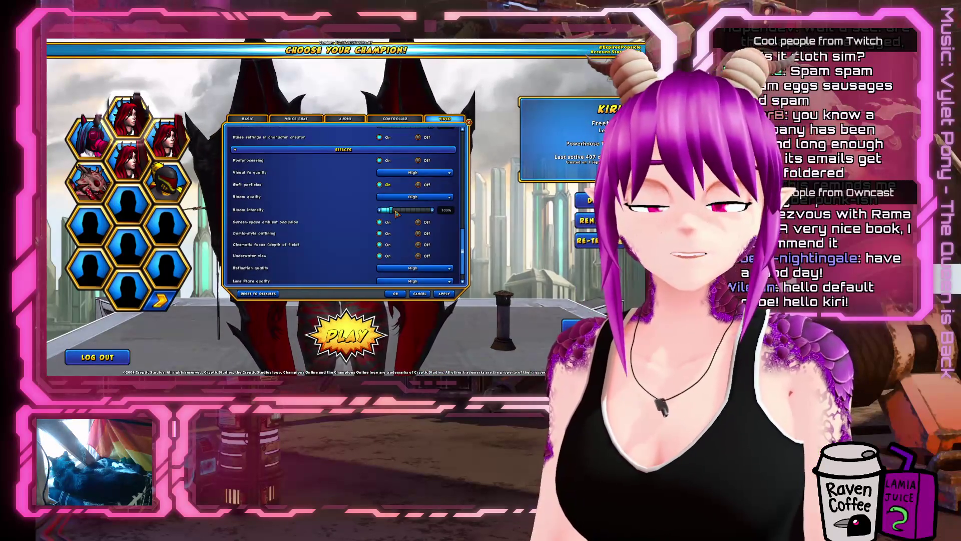
mouse_move(395, 210)
left_mouse_down()
mouse_move(413, 211)
mouse_move(394, 212)
left_mouse_up()
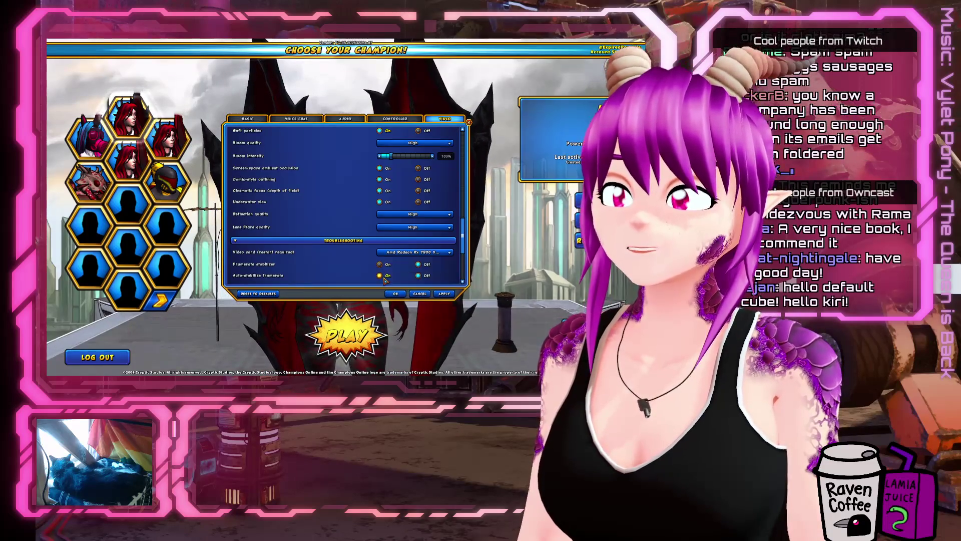
scroll(358, 200, "down", 3)
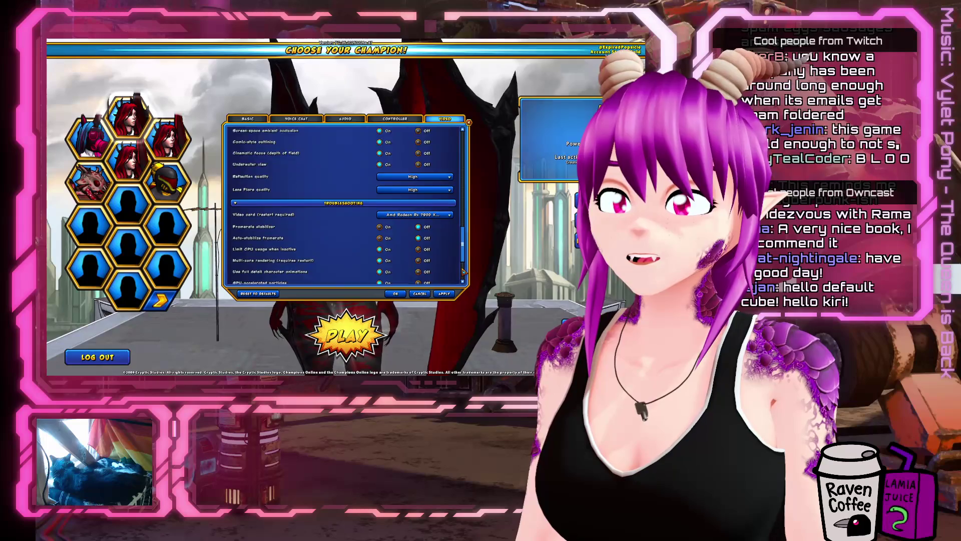
left_click(418, 174)
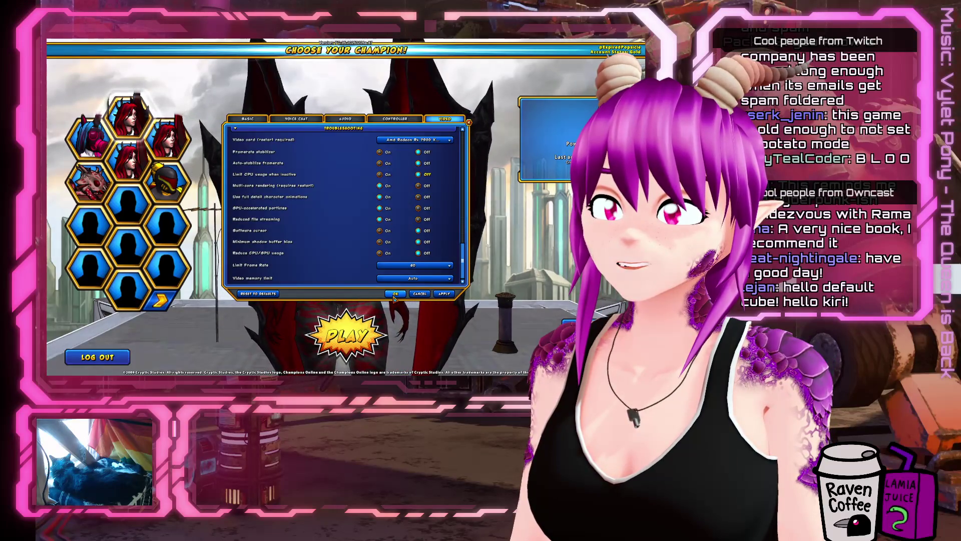
left_click(394, 298)
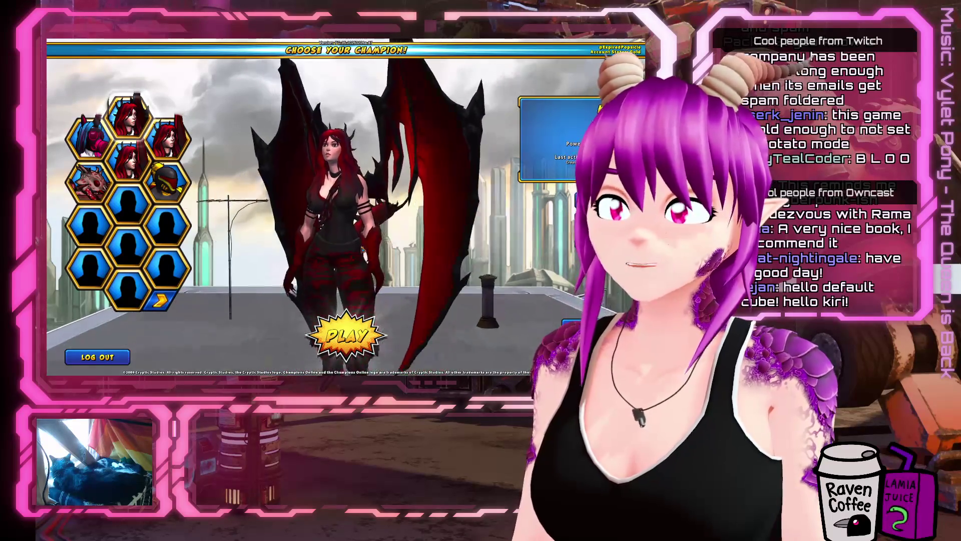
Create a new female Freeform hero in an empty slot and pick an energy builder power.
left_click(129, 213)
left_click(346, 207)
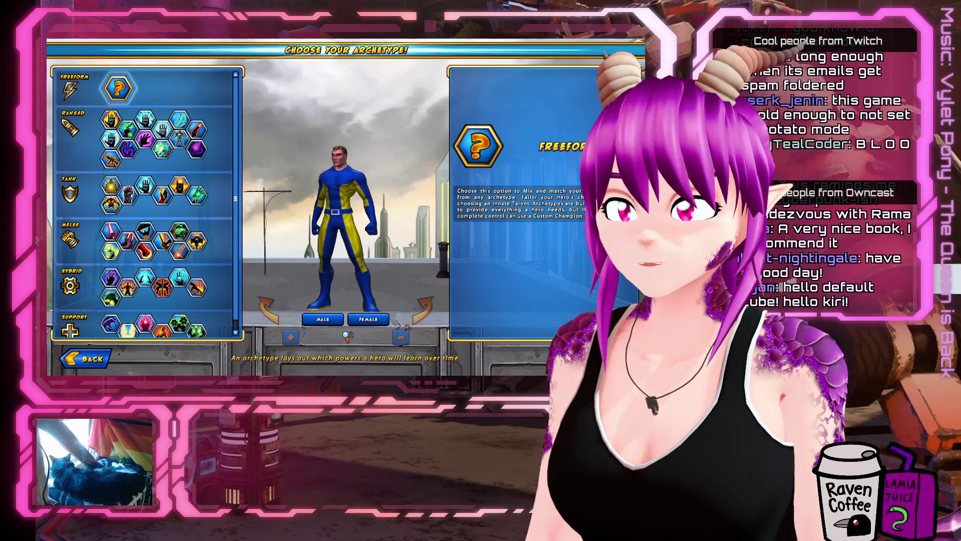
left_click(368, 319)
left_click(125, 85)
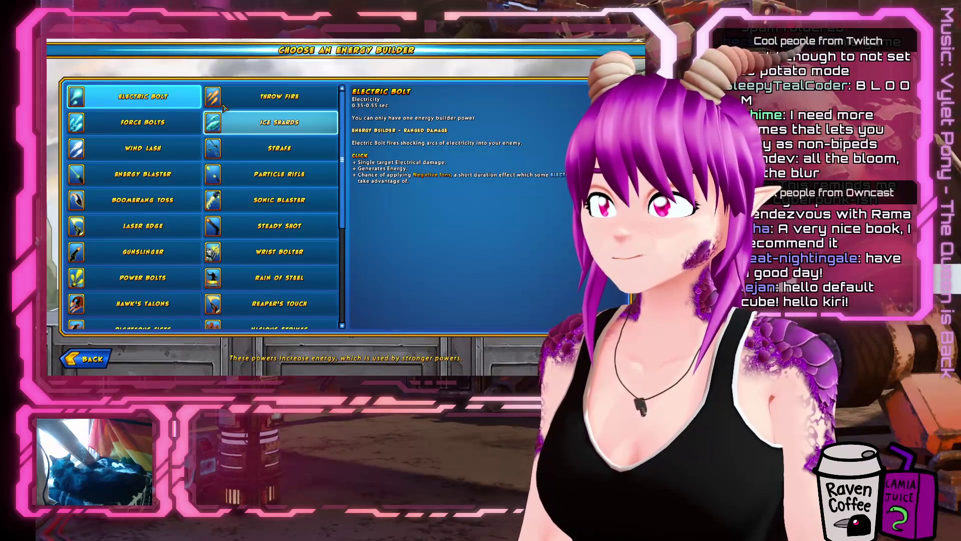
left_click(135, 173)
left_click(132, 173)
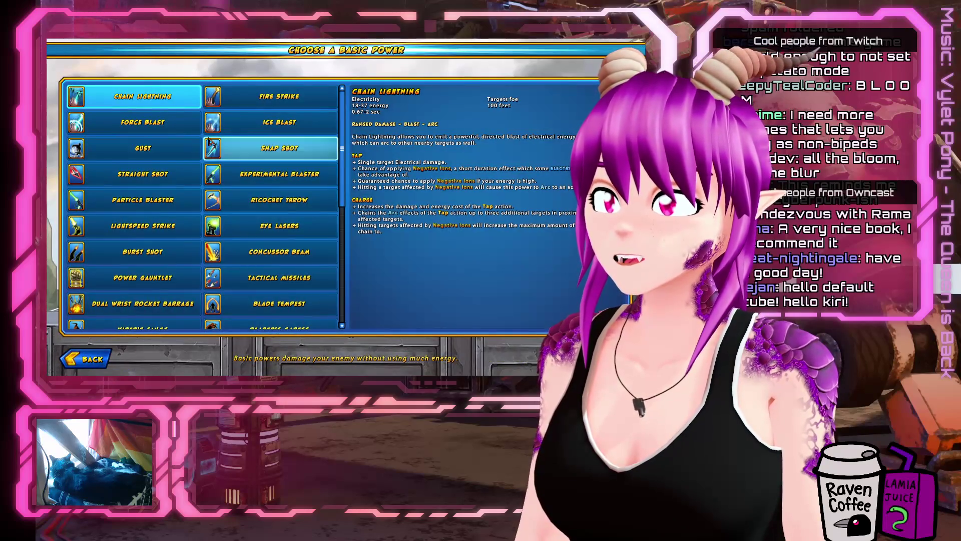
Choose Eye Lasers as the basic power and select an innate characteristic.
left_click(273, 226)
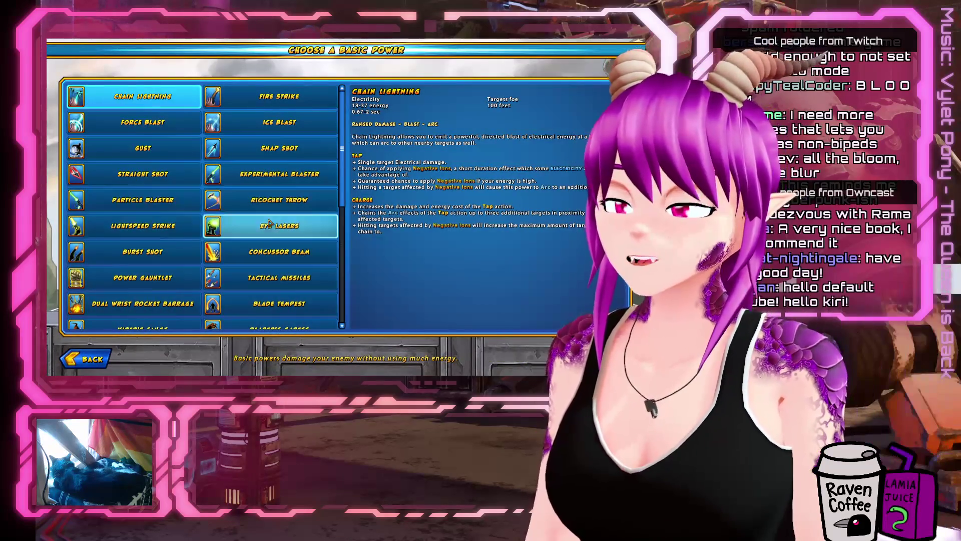
scroll(280, 233, "down", 2)
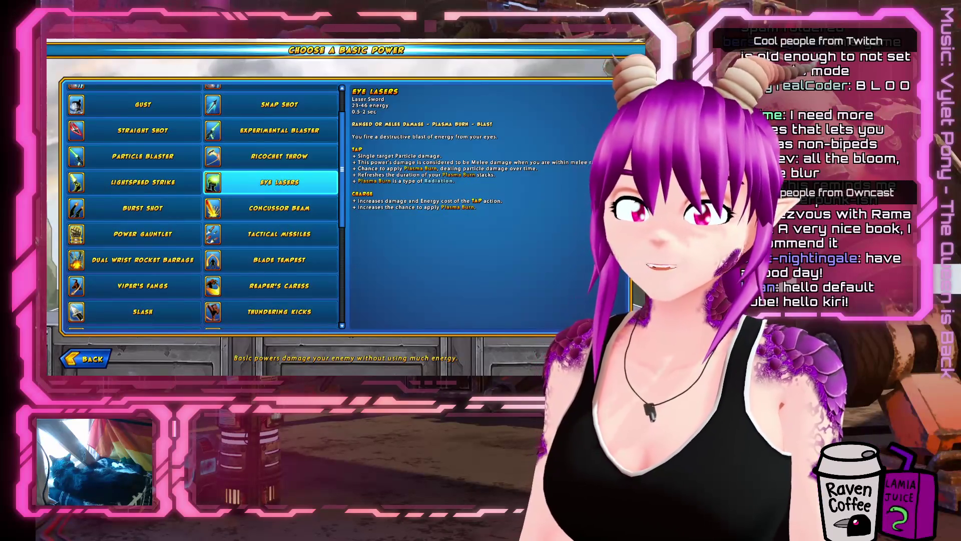
double_click(272, 181)
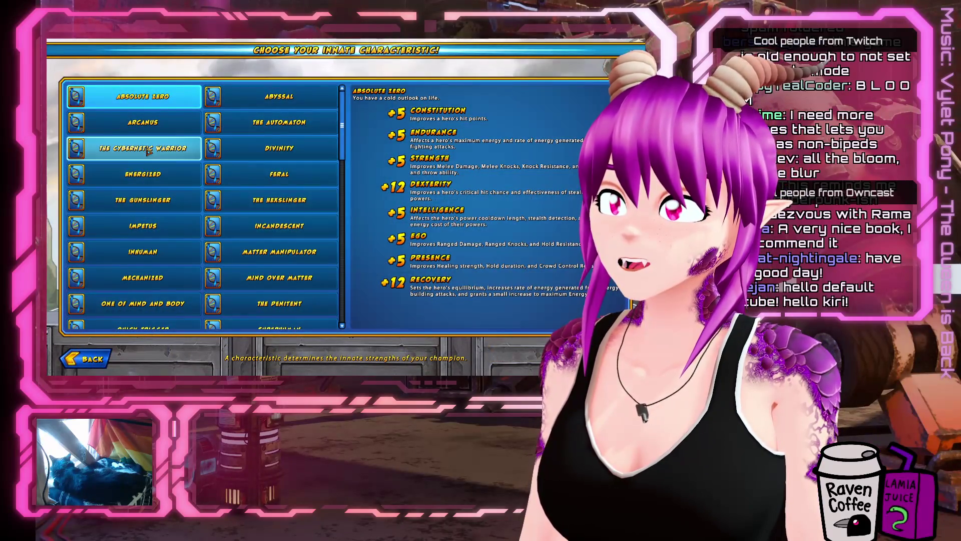
double_click(237, 225)
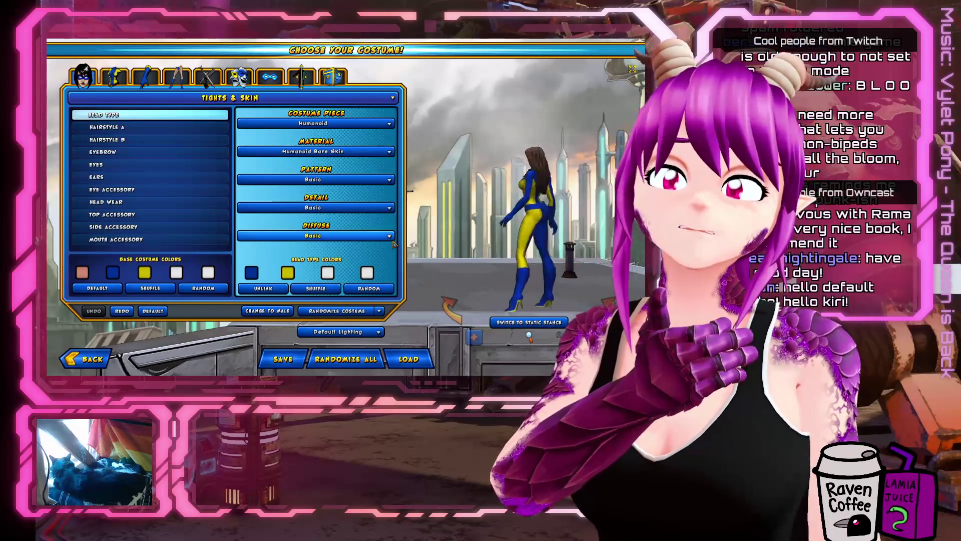
Browse the Chest & Arms, Weapons, Mood/Stance and Transformation tabs, ending on the body sliders.
scroll(590, 253, "up", 5)
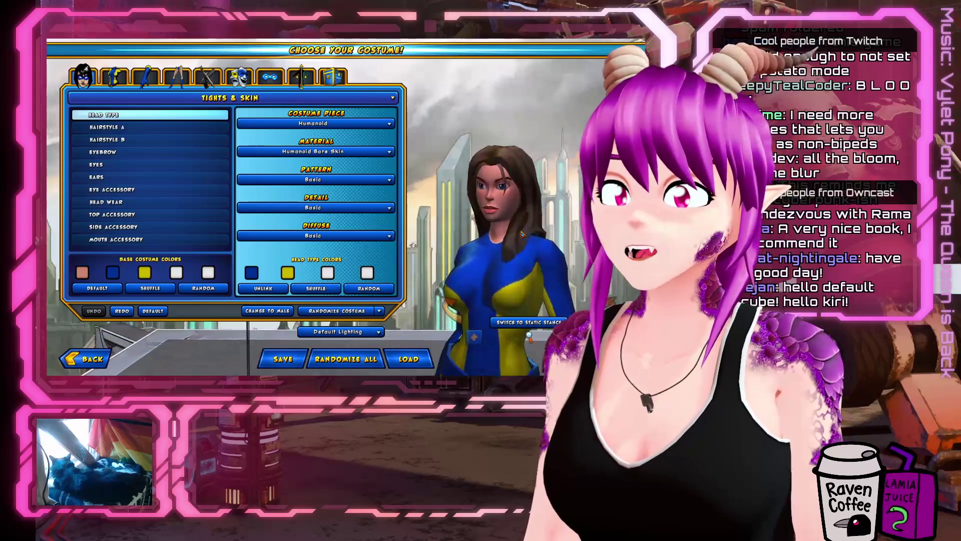
left_click(145, 78)
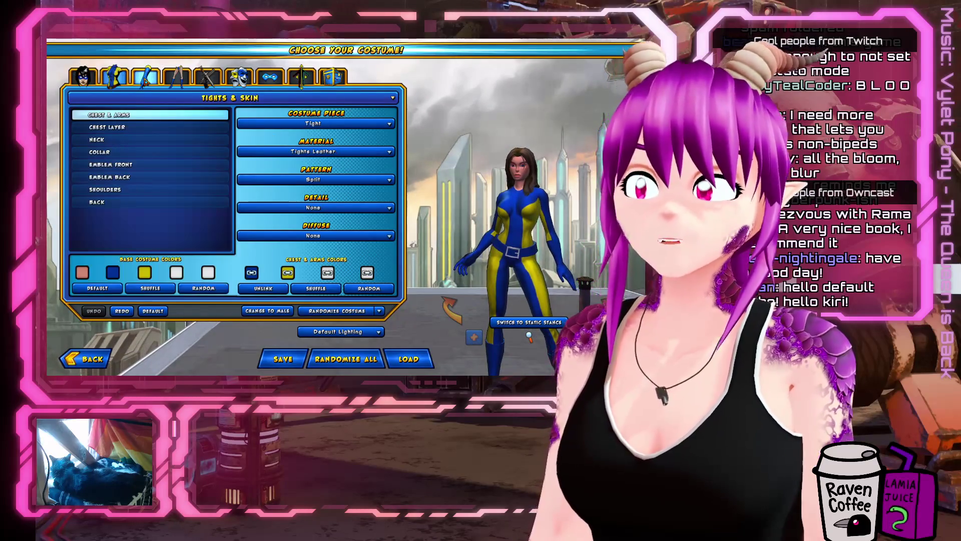
left_click(177, 78)
left_click(145, 78)
left_click(207, 78)
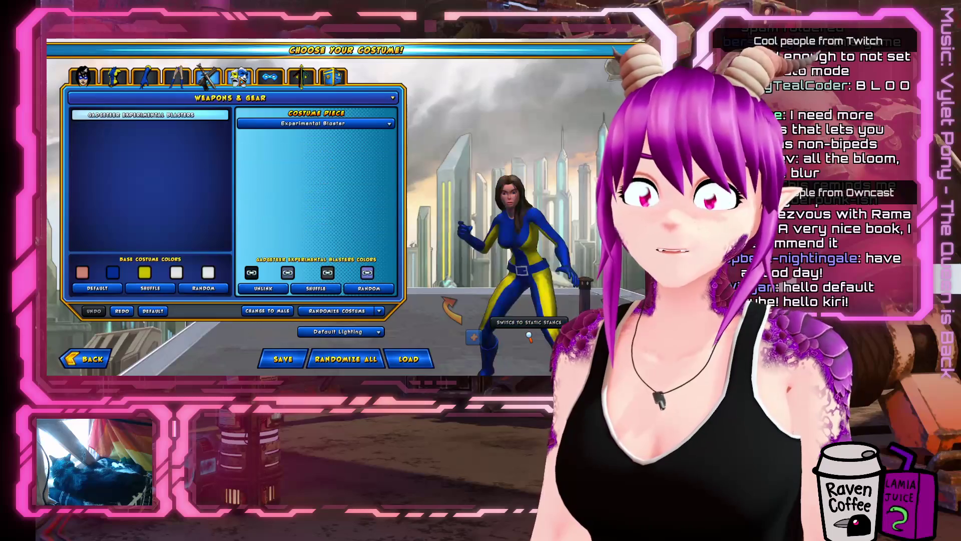
left_click(239, 77)
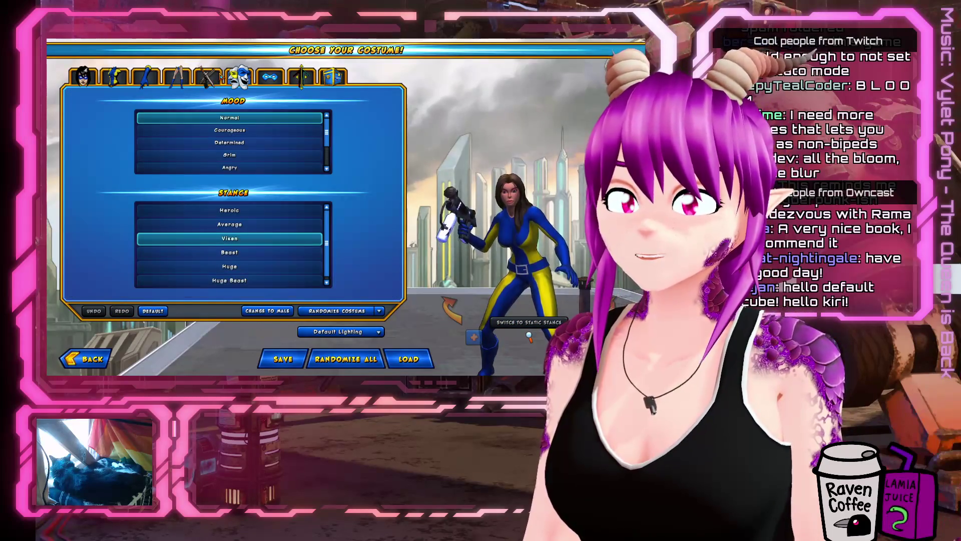
left_click(301, 77)
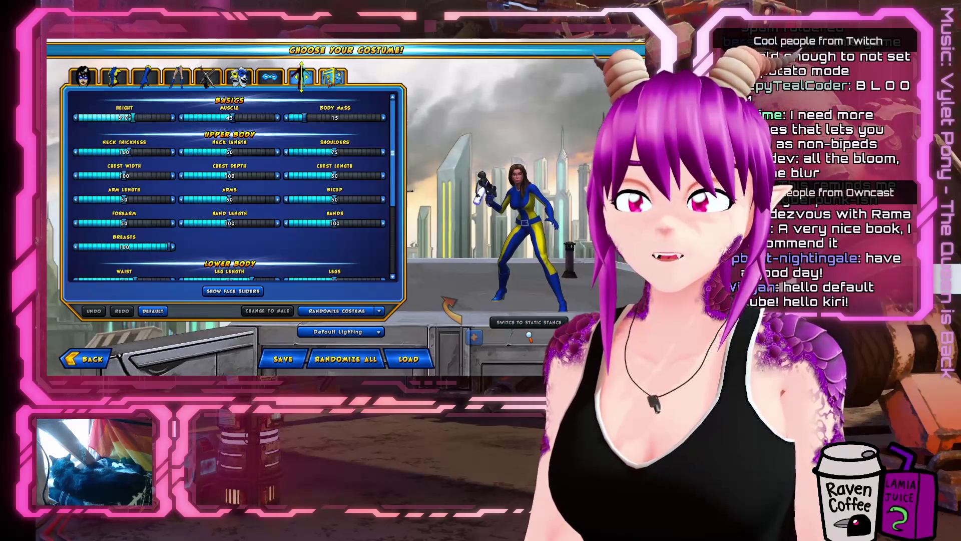
left_click(303, 77)
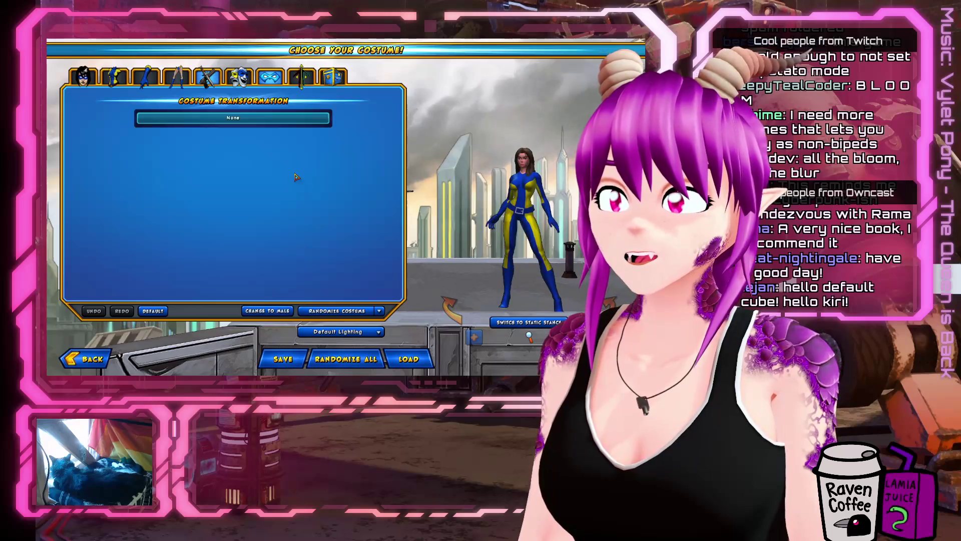
left_click(302, 79)
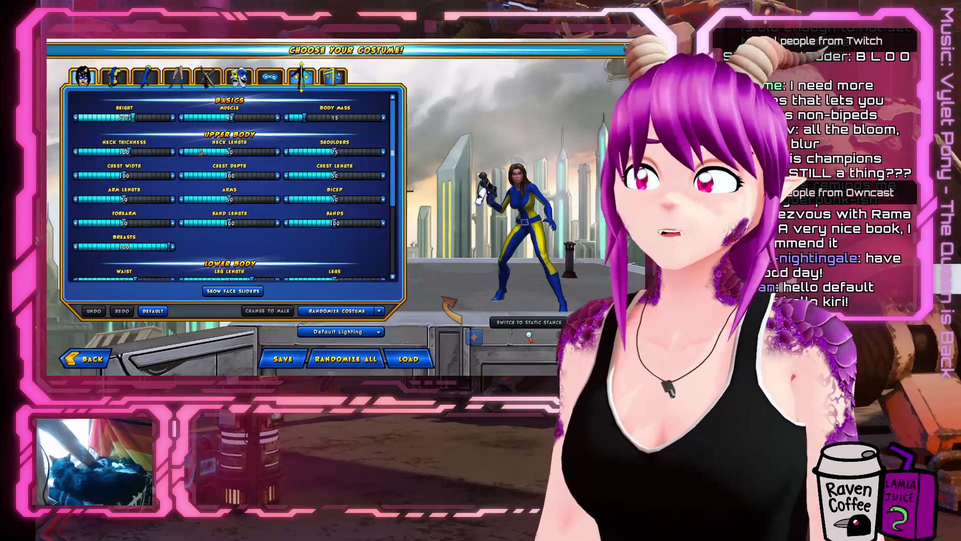
Set the head type to Robotic with Metal material and grey as its first colour.
left_click(83, 76)
left_click(310, 124)
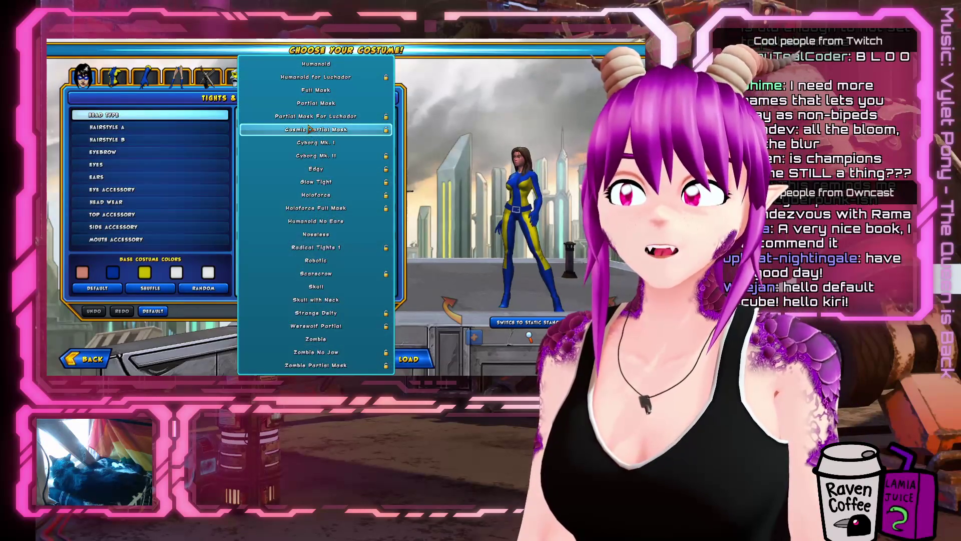
left_click(310, 239)
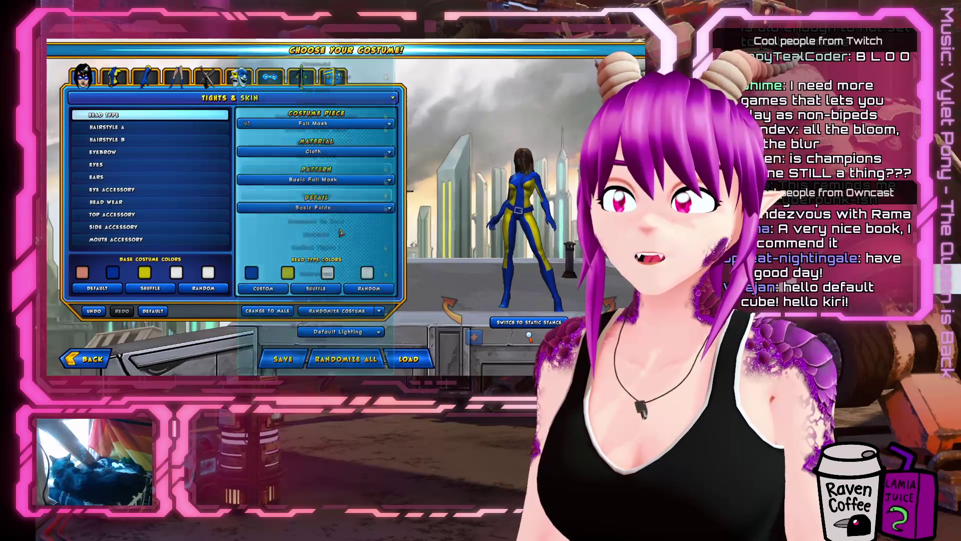
left_click(326, 127)
left_click(331, 264)
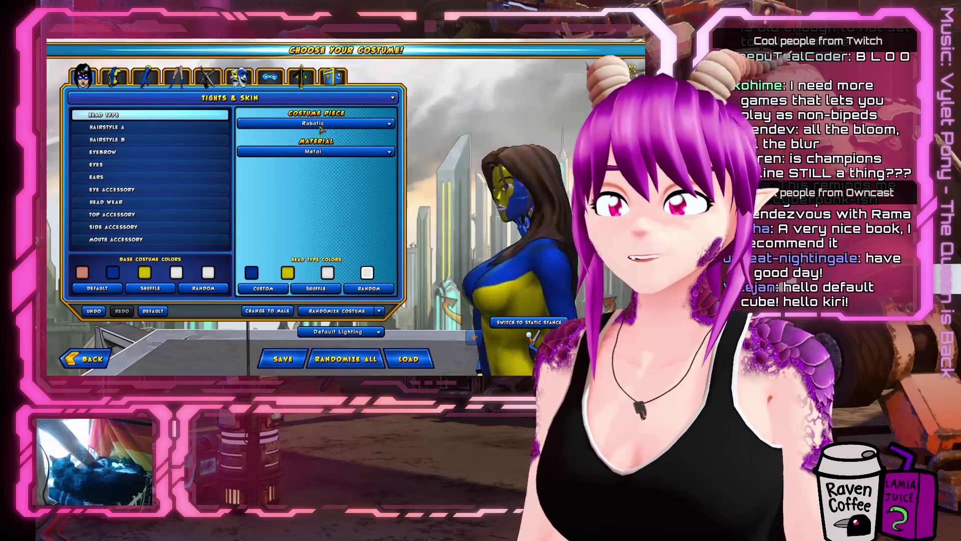
left_click(284, 152)
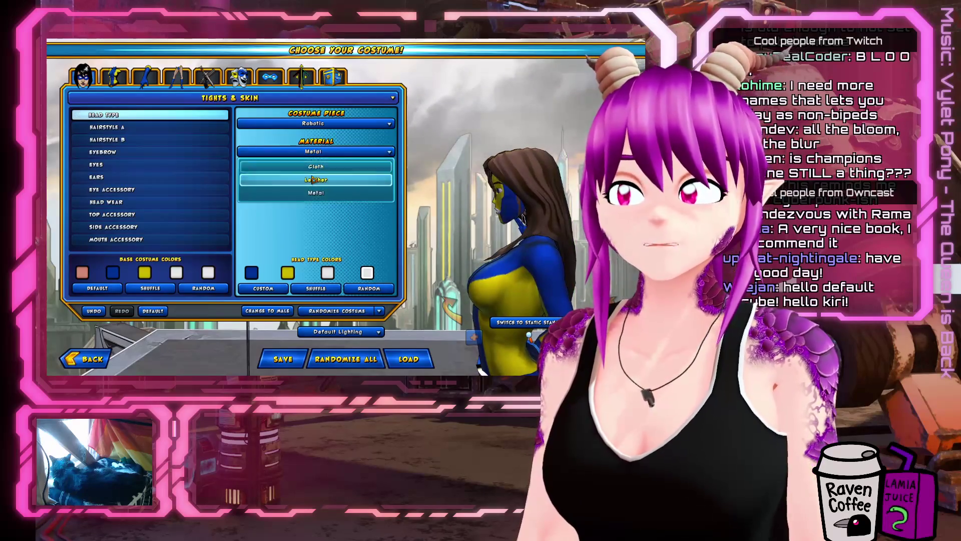
left_click(314, 181)
left_click(314, 152)
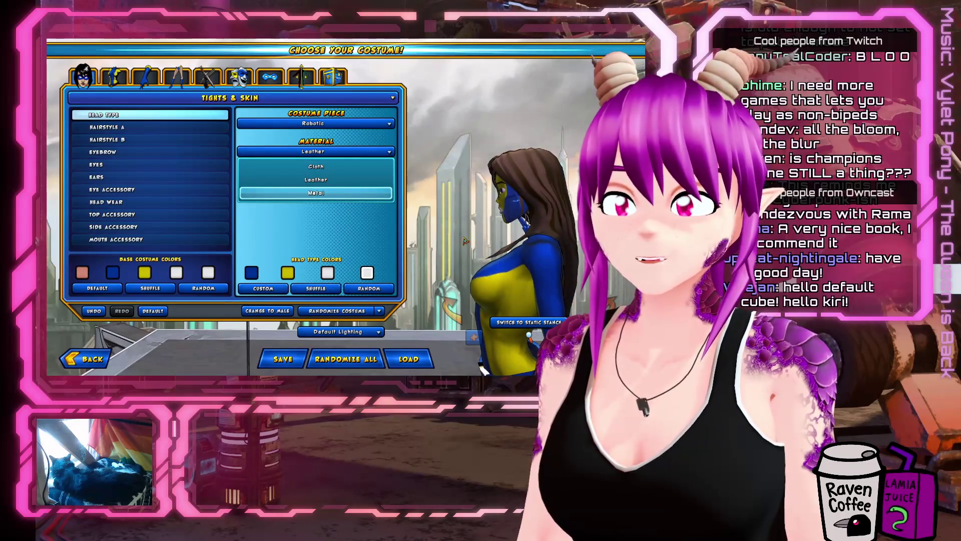
key("Return")
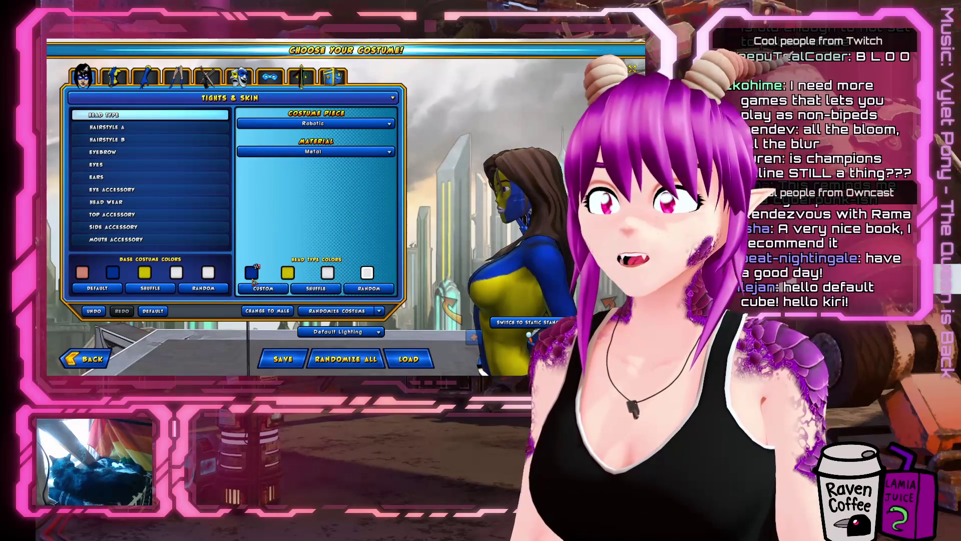
left_click(252, 273)
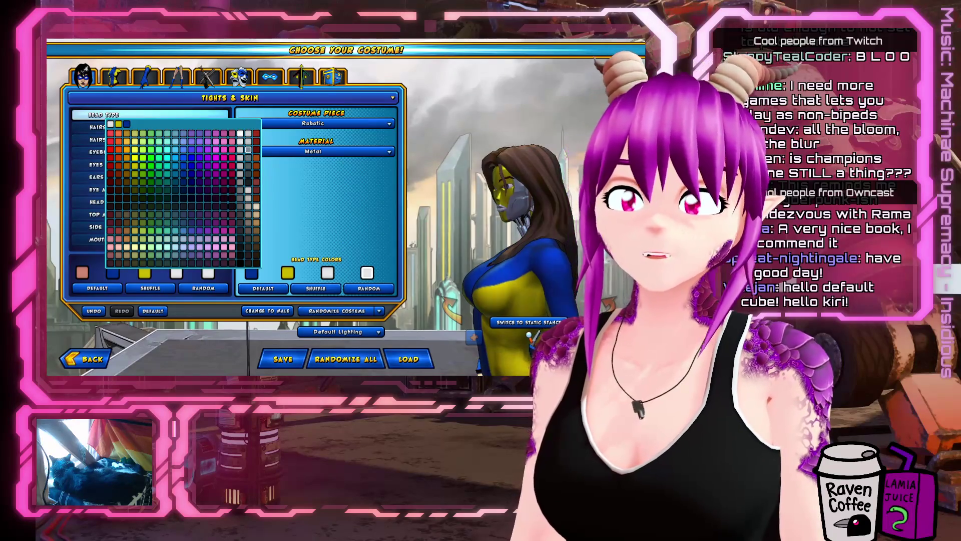
left_click(336, 229)
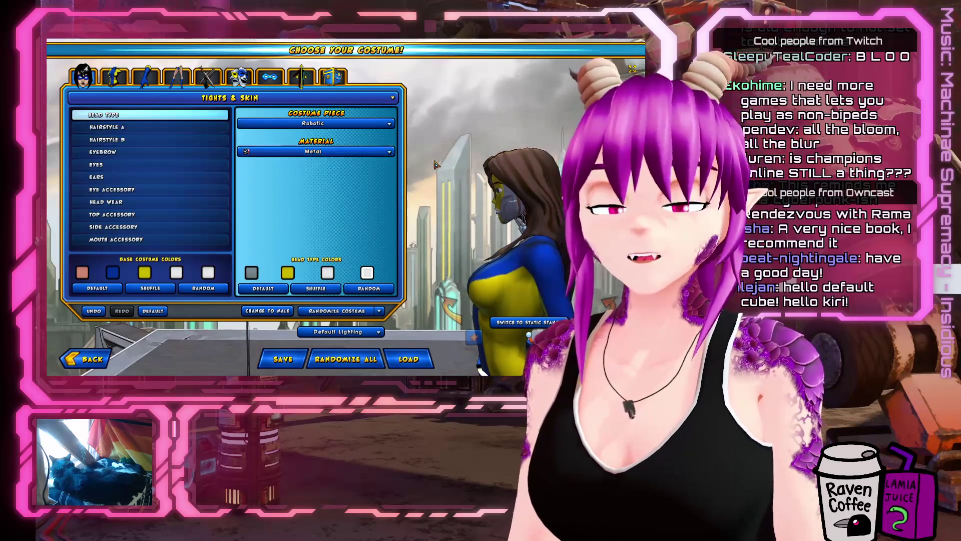
Set Hairstyle A to Messy Medium and Hairstyle B to Braided Sprouts.
left_click(316, 125)
scroll(312, 280, "down", 3)
scroll(311, 311, "down", 6)
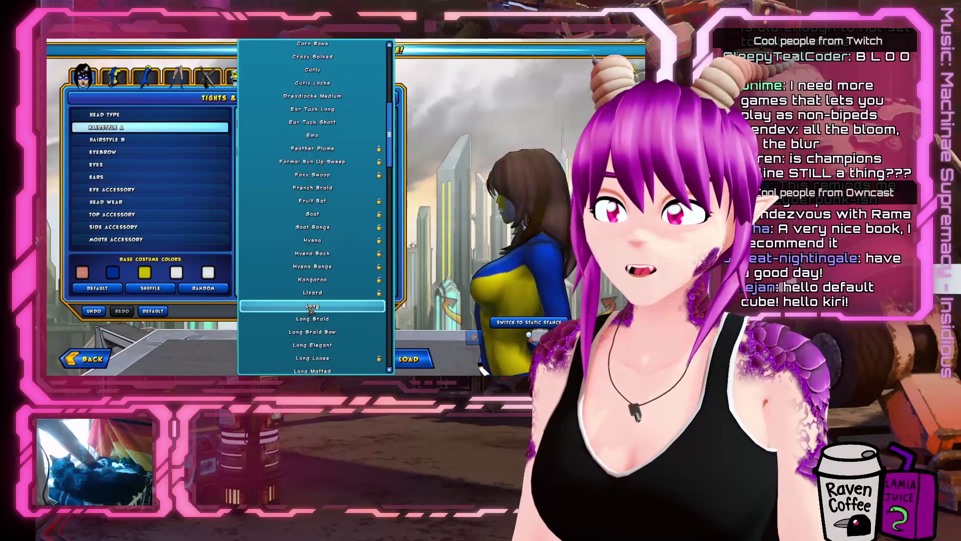
scroll(311, 311, "up", 1)
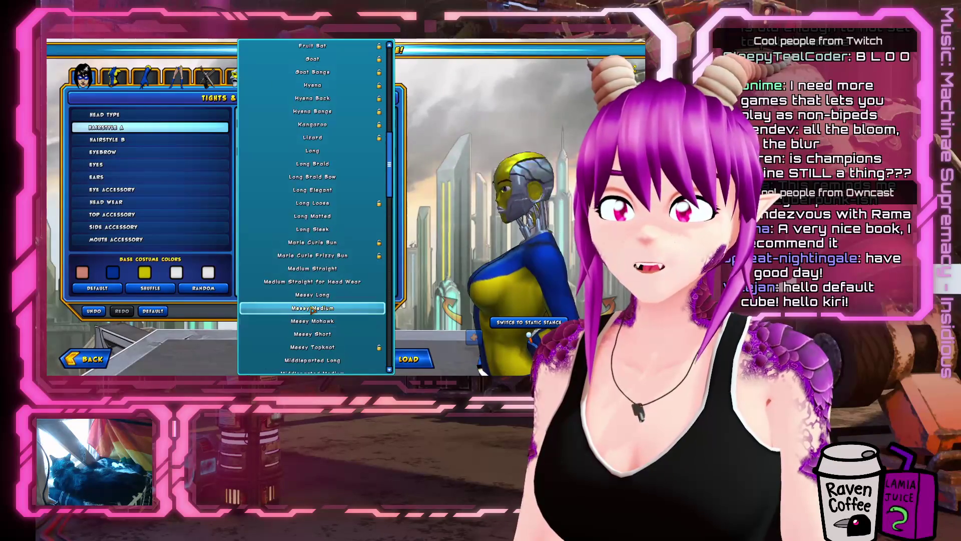
left_click(148, 140)
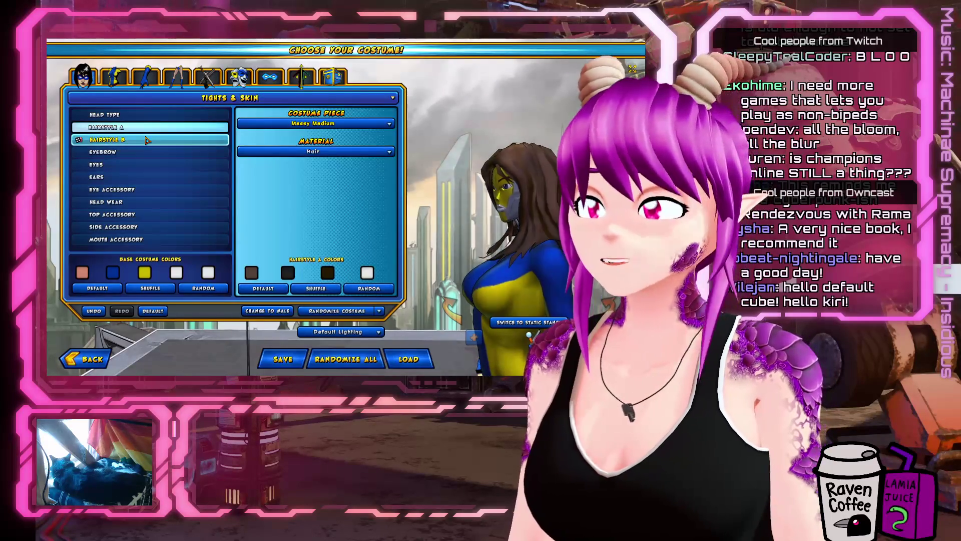
left_click(315, 124)
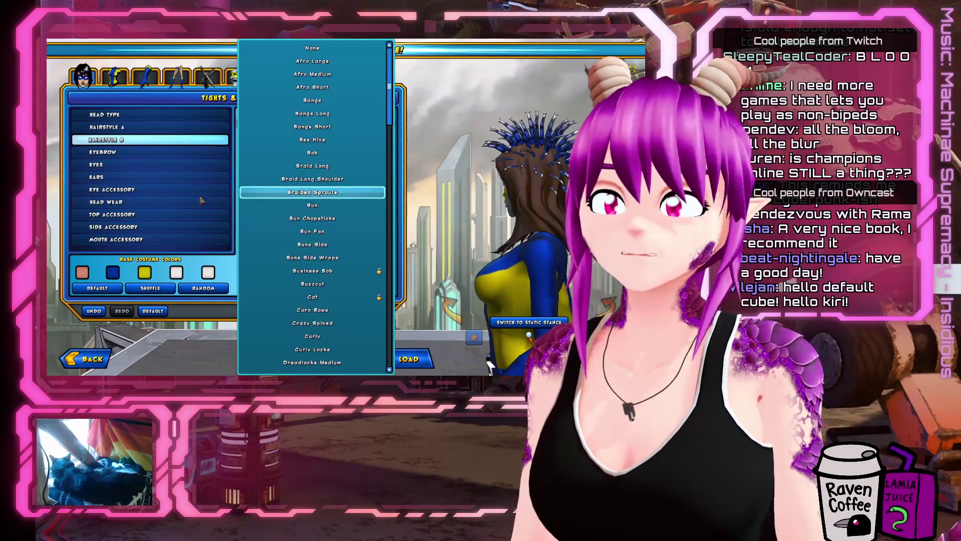
left_click(312, 192)
Check the eyebrows, eyes and ears, keeping Basic eyebrows and Leather eye material.
left_click(106, 152)
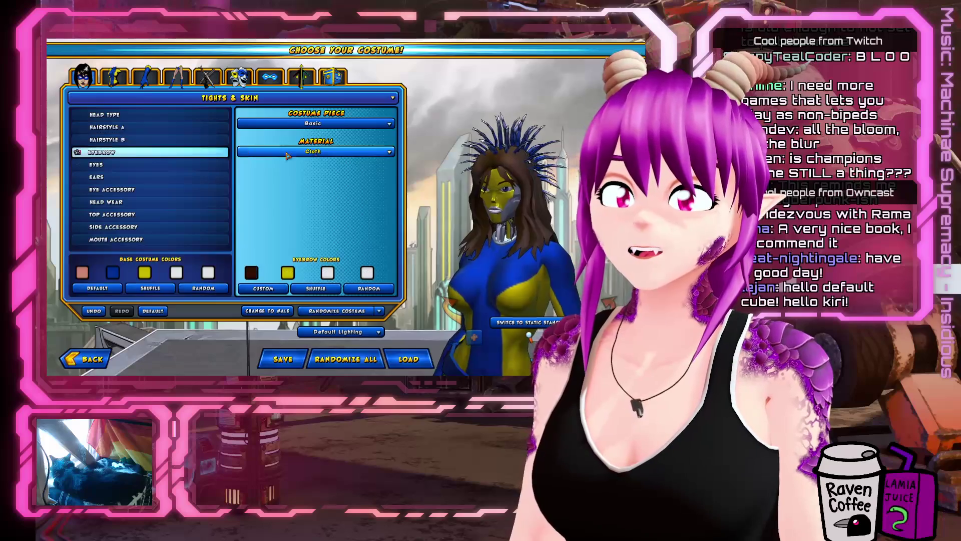
left_click(316, 123)
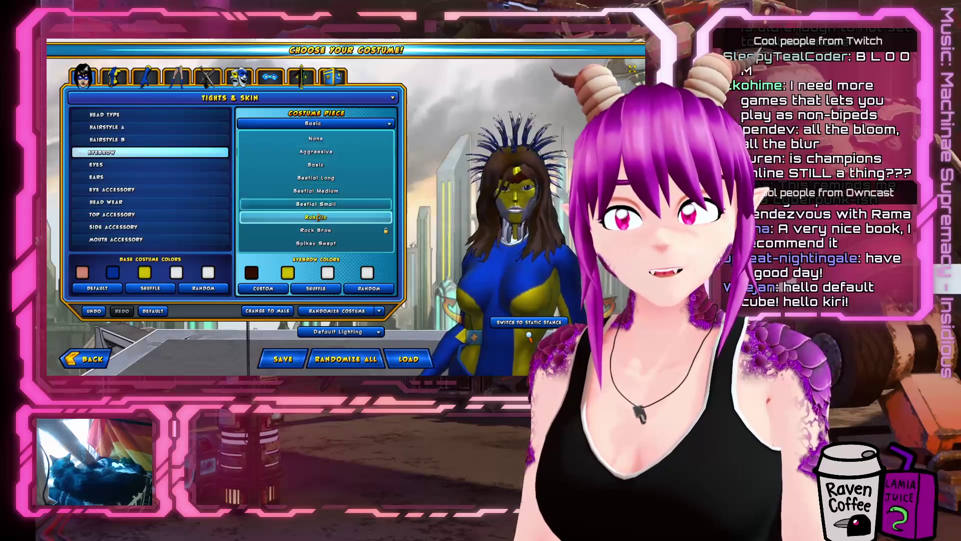
left_click(315, 123)
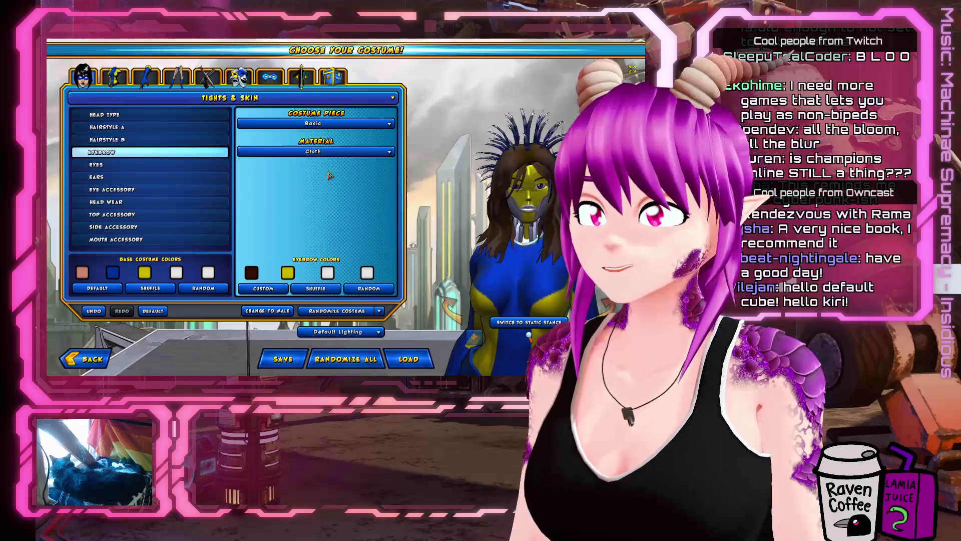
left_click(116, 165)
left_click(313, 137)
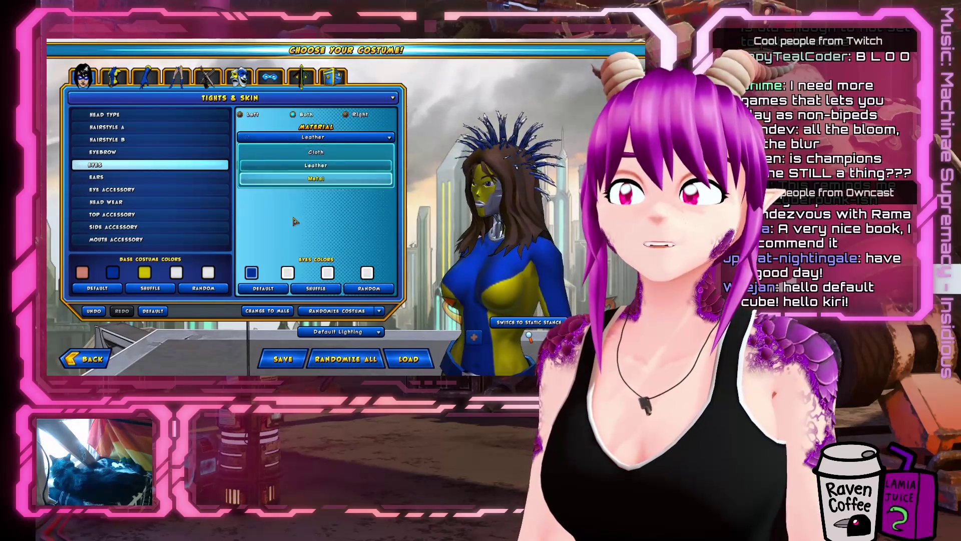
left_click(295, 221)
left_click(146, 177)
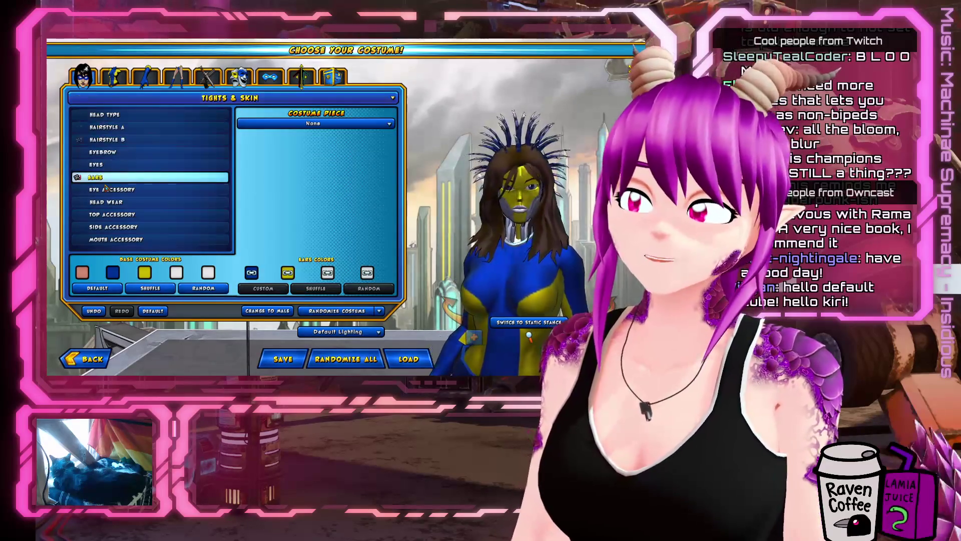
left_click(141, 190)
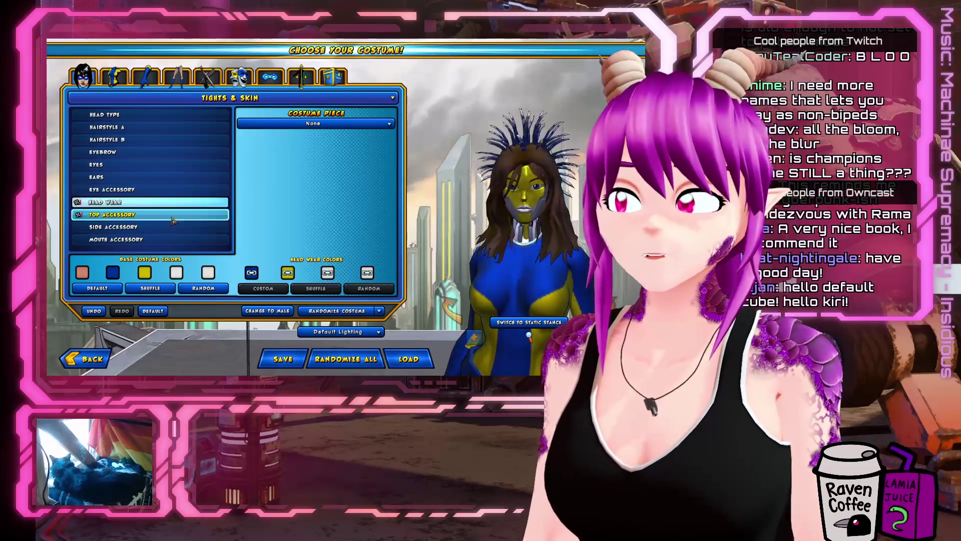
Choose a Crest Fluted top accessory and Ear Caps Antenna Left side accessory.
left_click(170, 214)
left_click(312, 123)
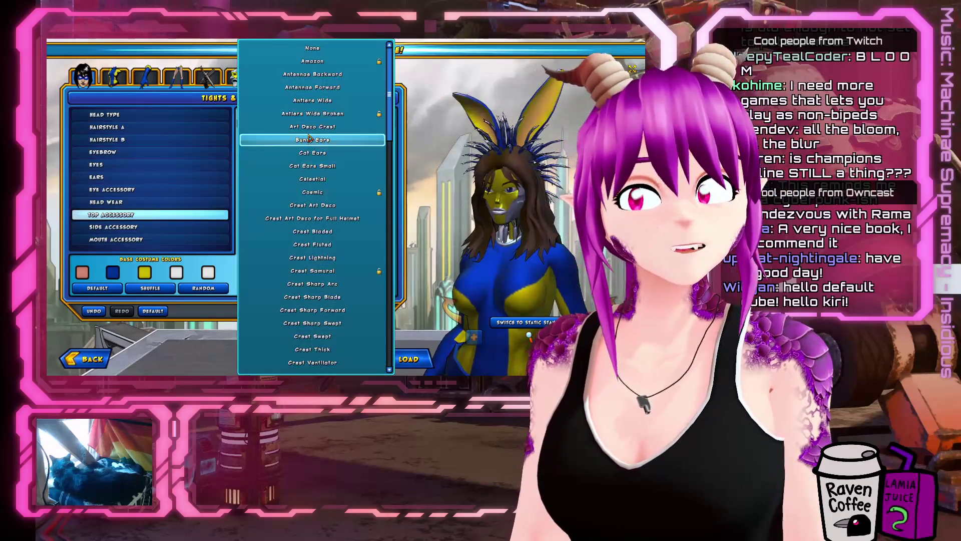
scroll(310, 222, "down", 2)
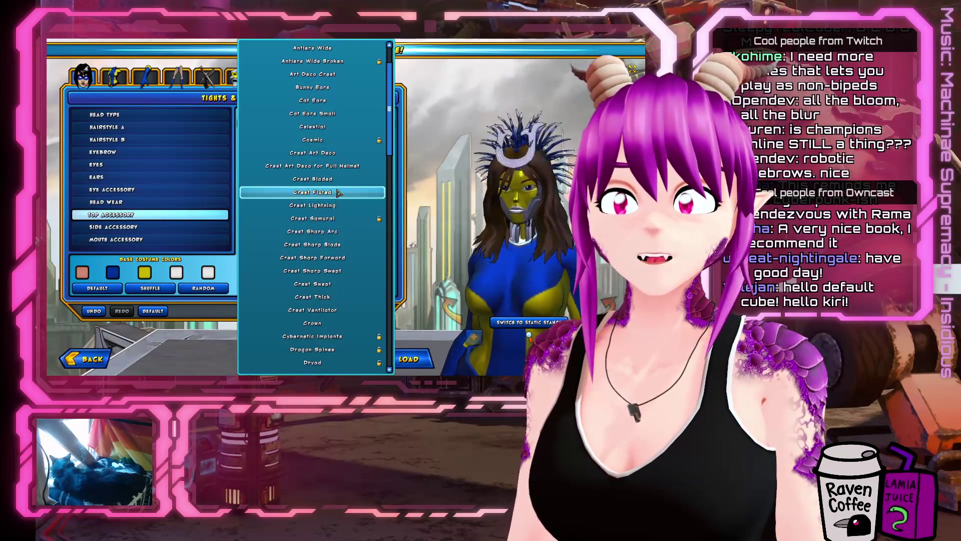
left_click(155, 228)
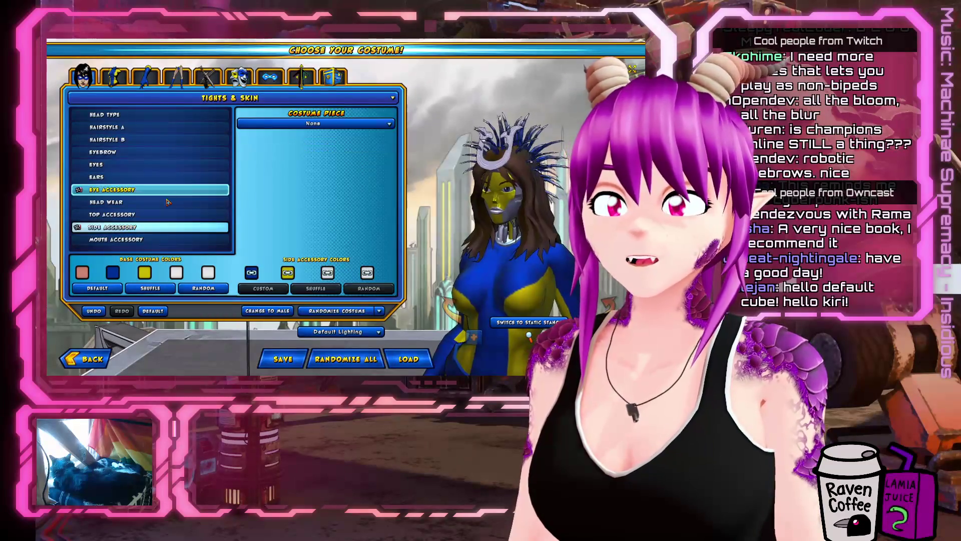
left_click(320, 129)
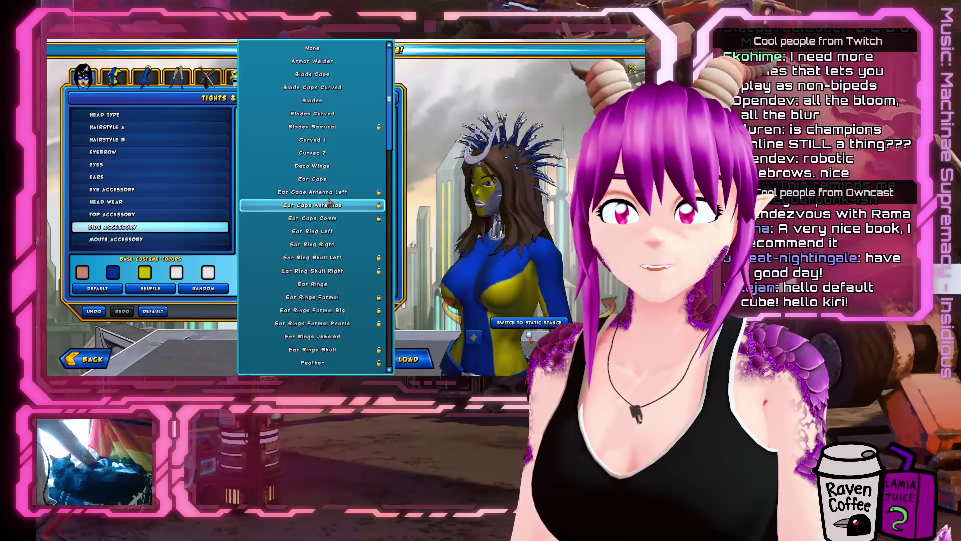
left_click(148, 199)
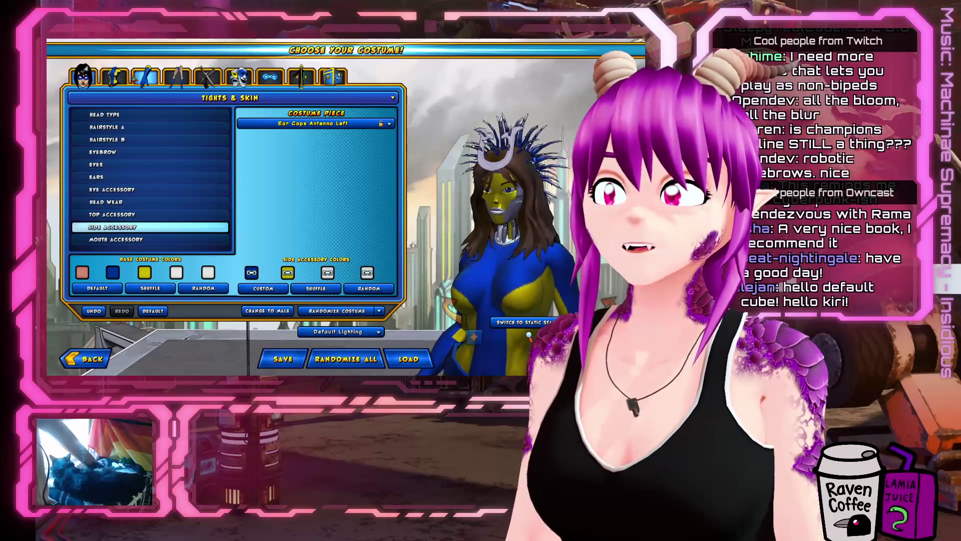
Set Chest & Arms to Cyberpunk and the chest layer to Armor Light Tech 1.
left_click(114, 76)
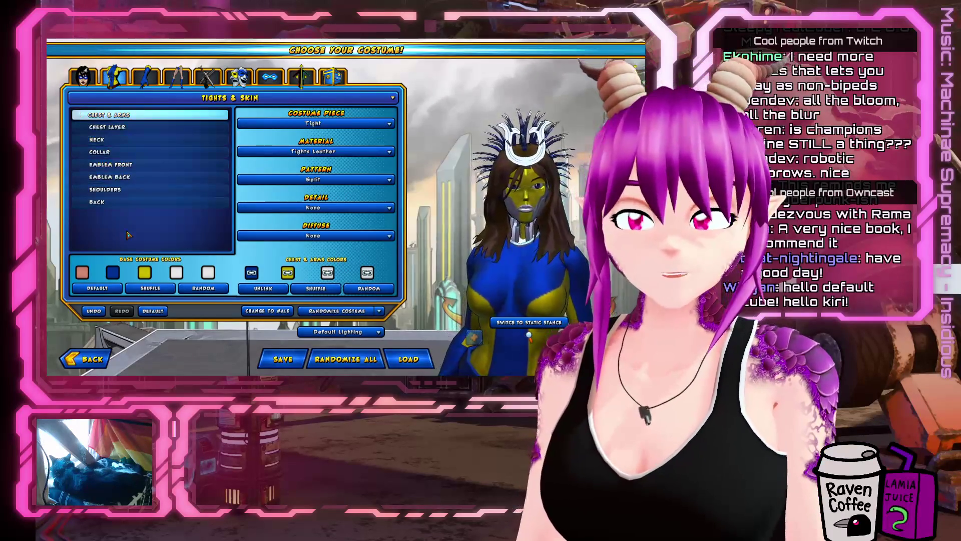
left_click(303, 125)
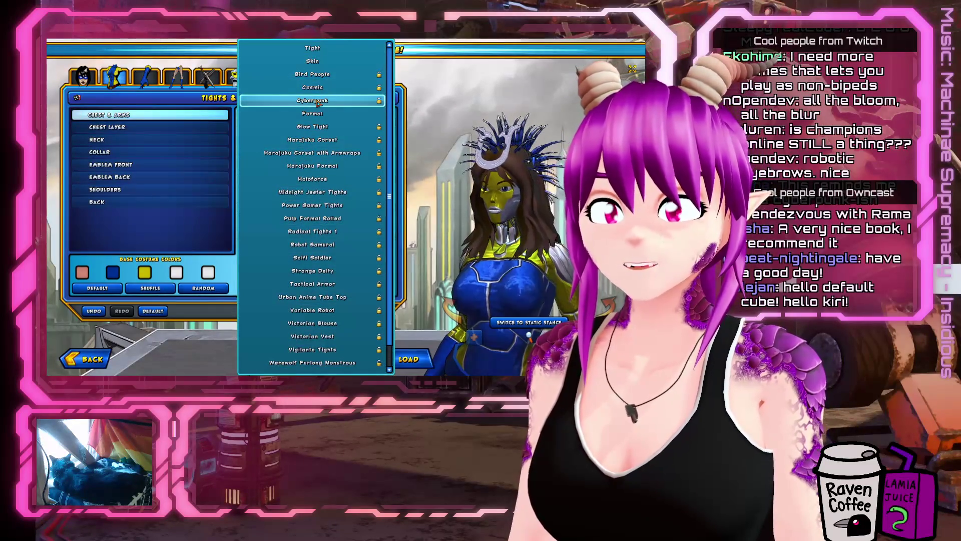
left_click(86, 152)
left_click(106, 128)
left_click(303, 123)
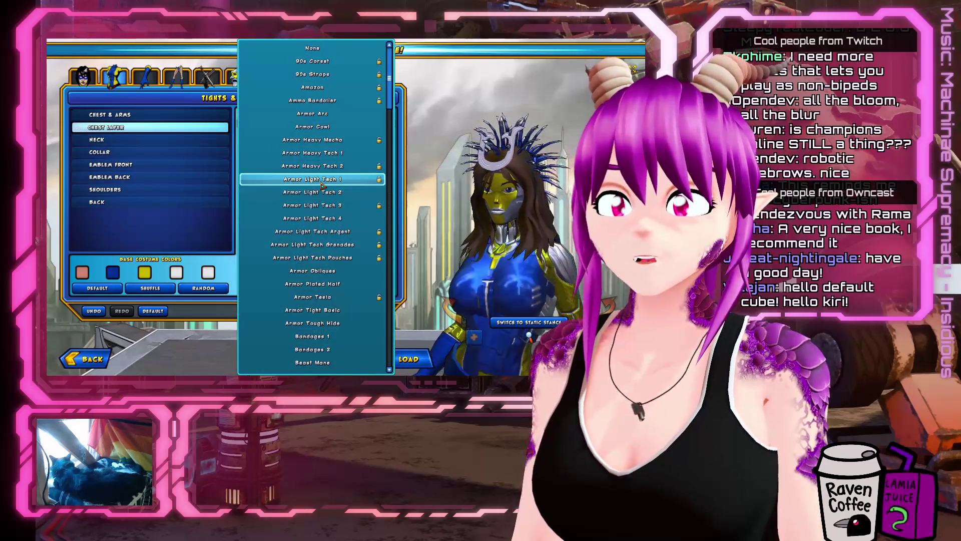
left_click(145, 145)
Move from the hands options to the legs and list the leg tights styles.
left_click(145, 77)
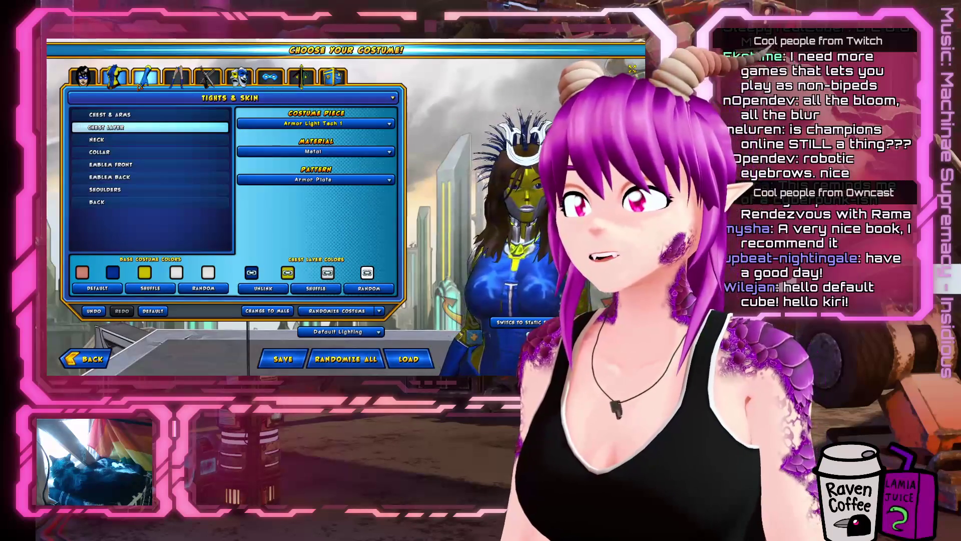
left_click(176, 77)
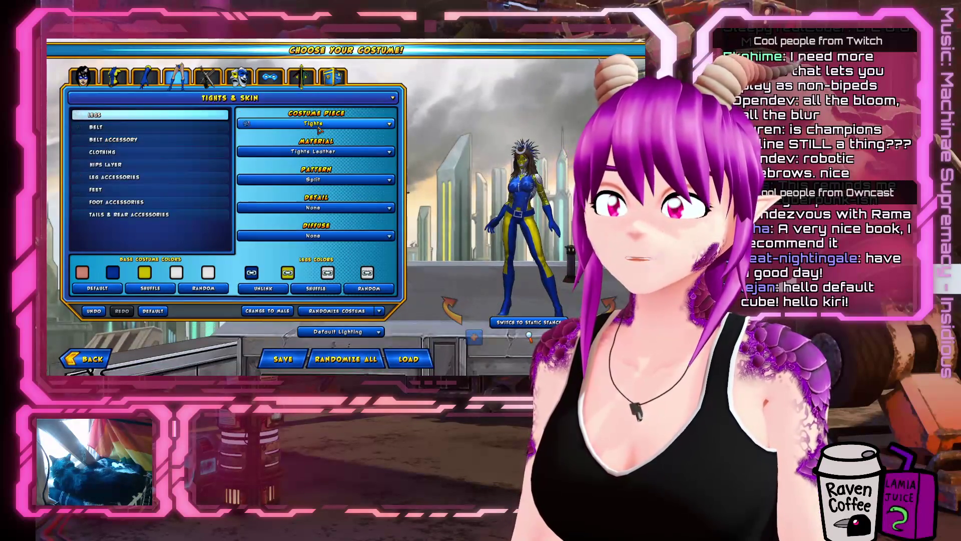
left_click(313, 123)
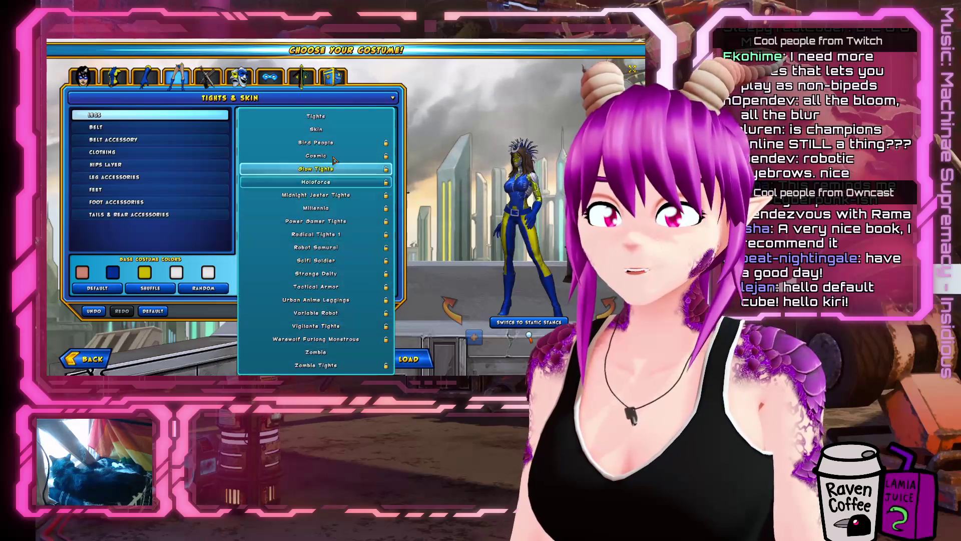
Preview other leg styles, then keep the plain Tights.
left_click(149, 117)
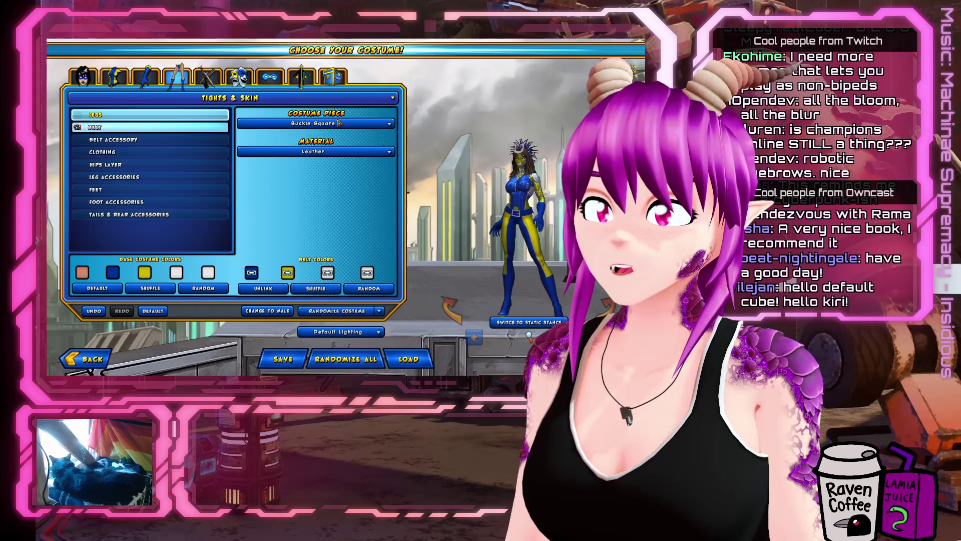
left_click(315, 116)
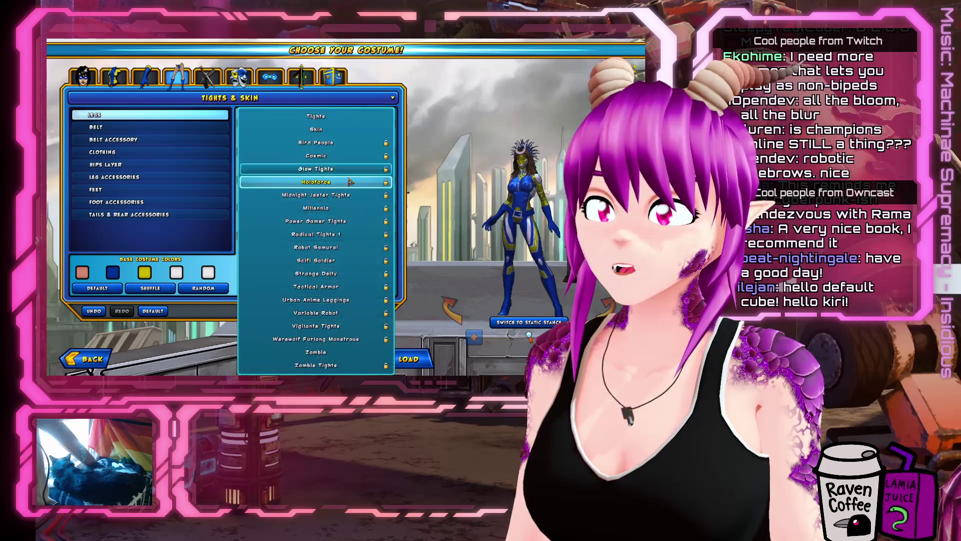
left_click(330, 316)
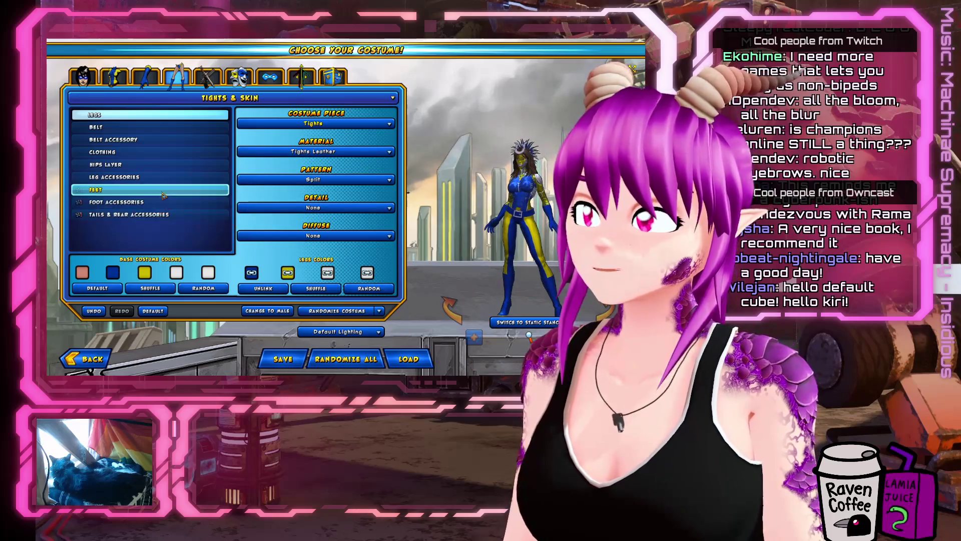
Browse the feet pieces keeping Long Boot High Heel, then go to Leg Accessories.
left_click(79, 189)
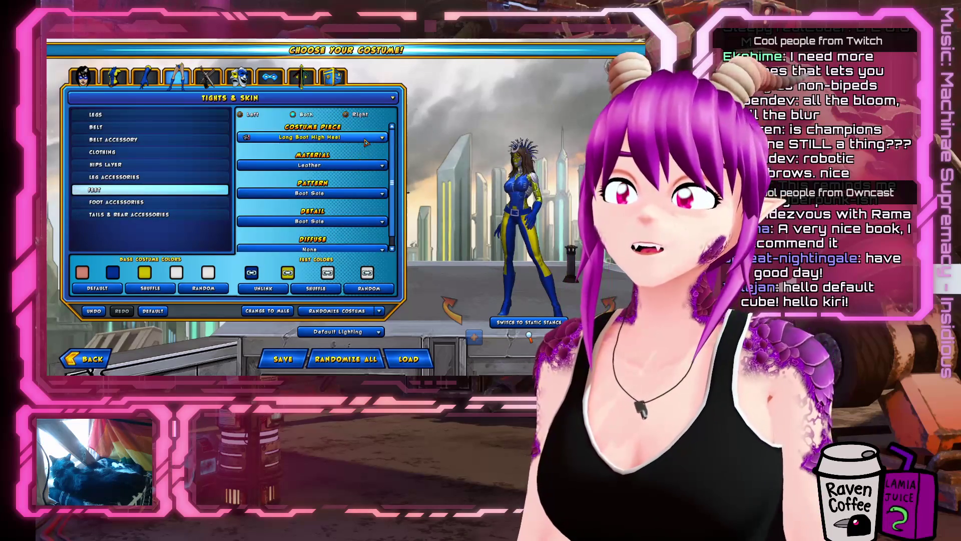
left_click(366, 143)
scroll(315, 320, "down", 1)
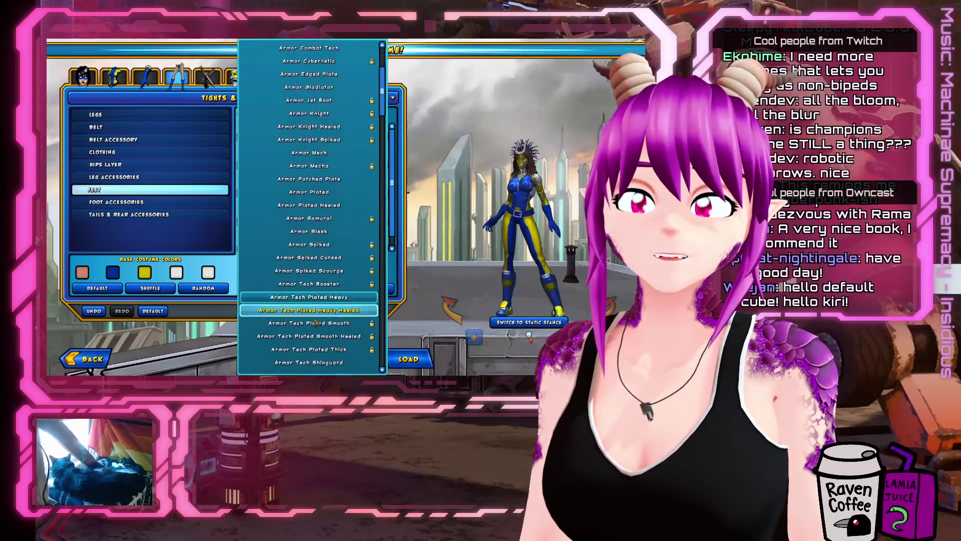
scroll(316, 323, "down", 8)
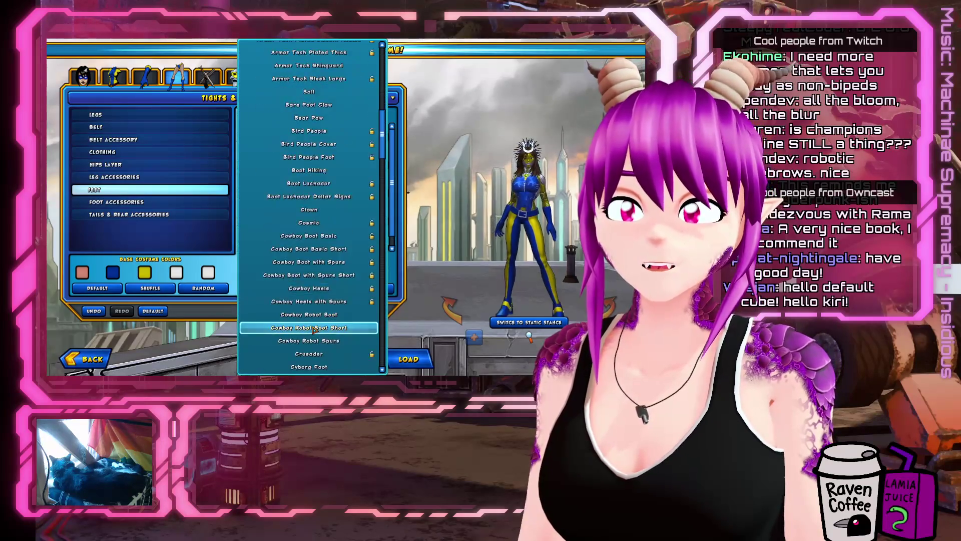
scroll(314, 329, "down", 7)
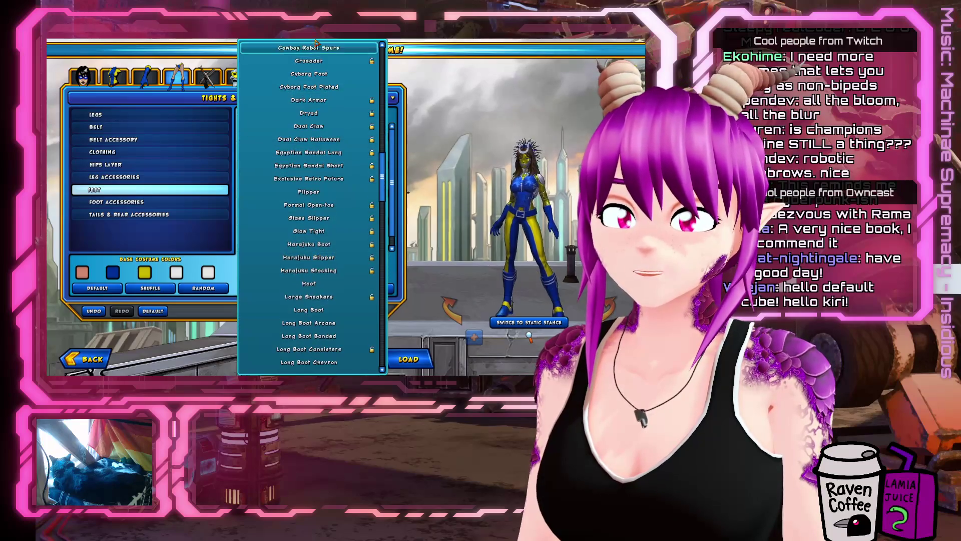
scroll(358, 229, "down", 8)
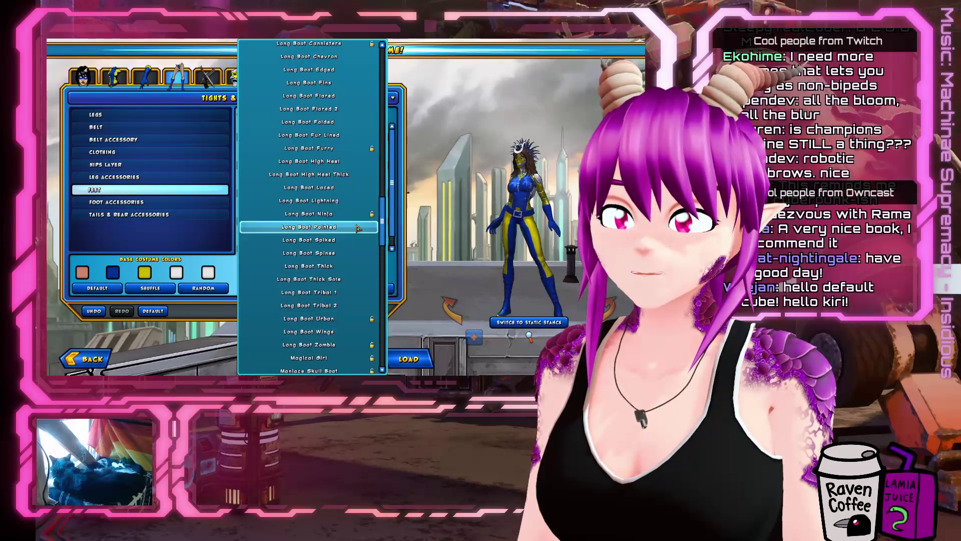
mouse_move(380, 230)
left_mouse_down()
mouse_move(369, 370)
mouse_move(380, 90)
left_mouse_up()
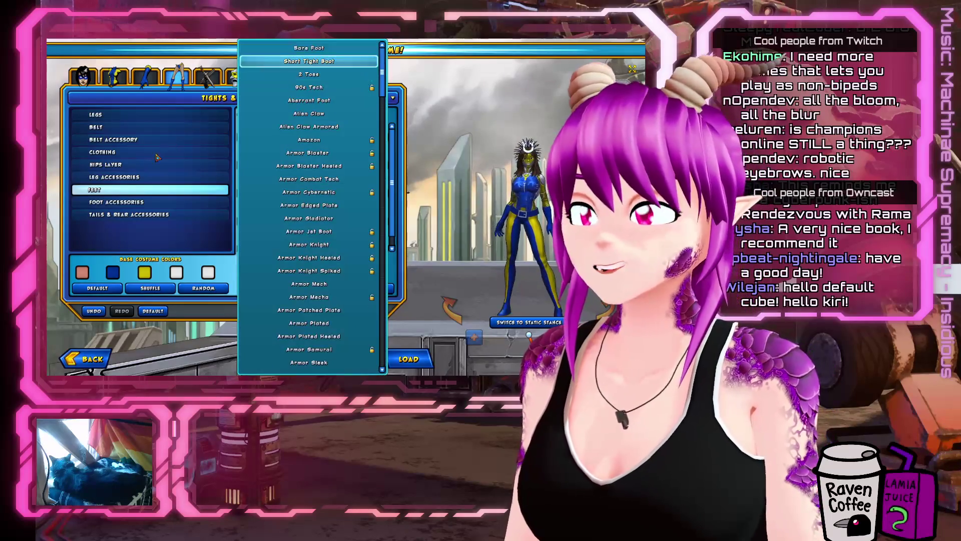
left_click(131, 189)
left_click(142, 178)
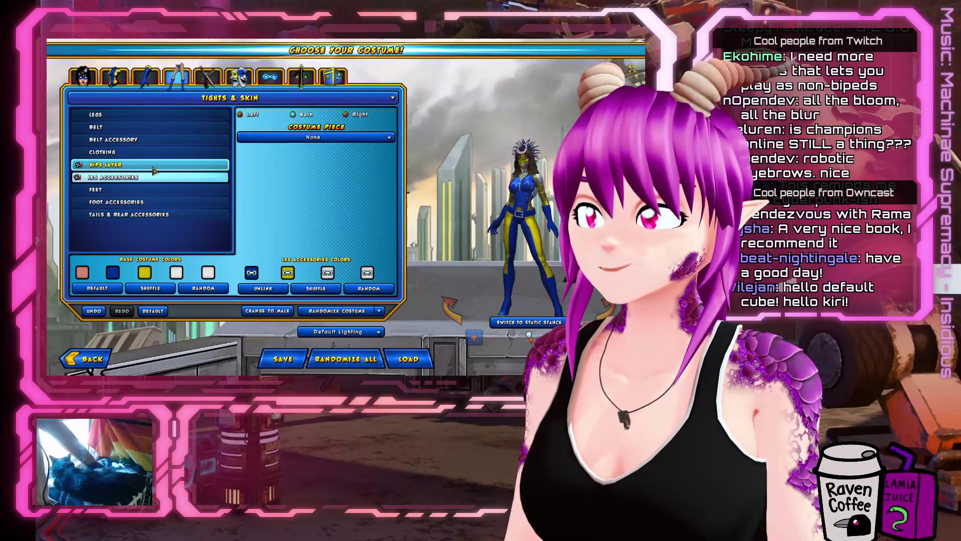
Set the hips layer to the Magical Girl cloth skirt.
left_click(321, 131)
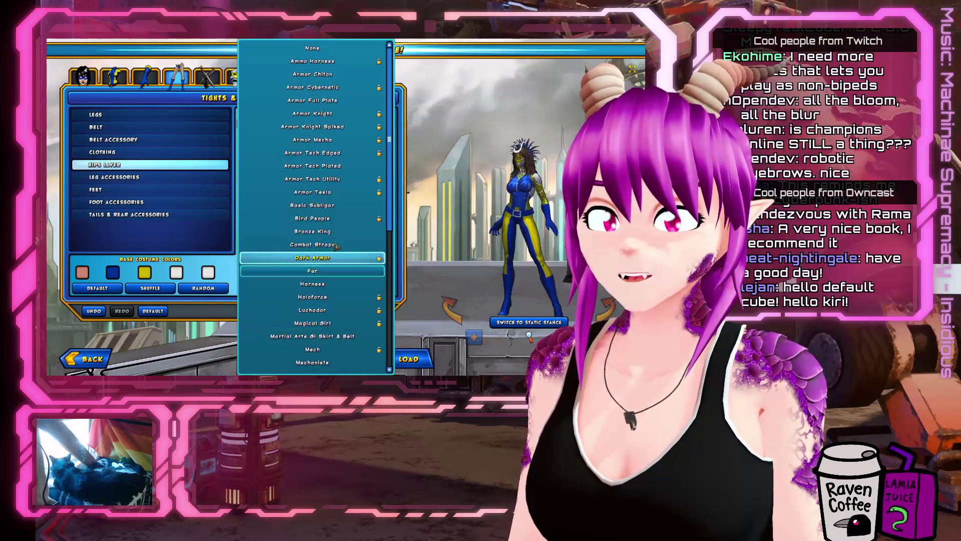
left_click(335, 326)
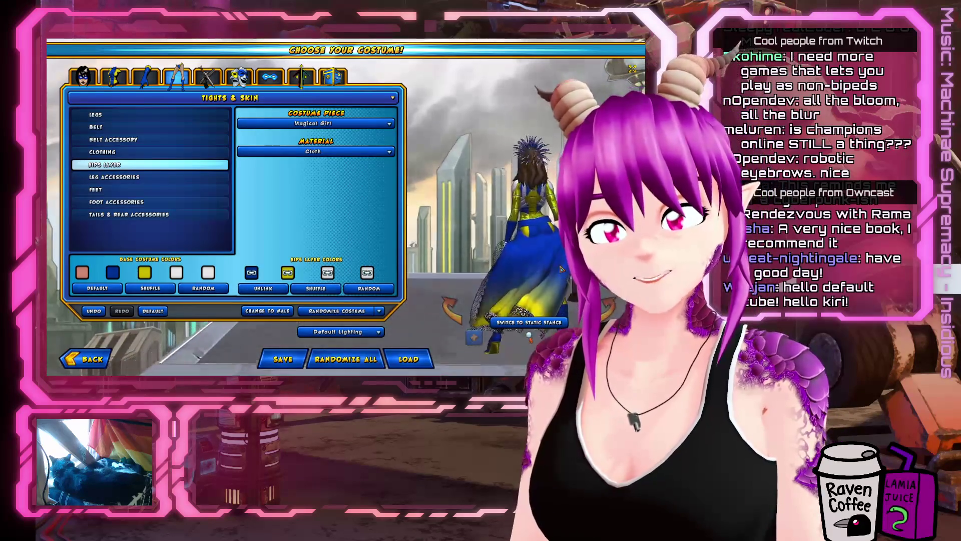
scroll(500, 253, "down", 2)
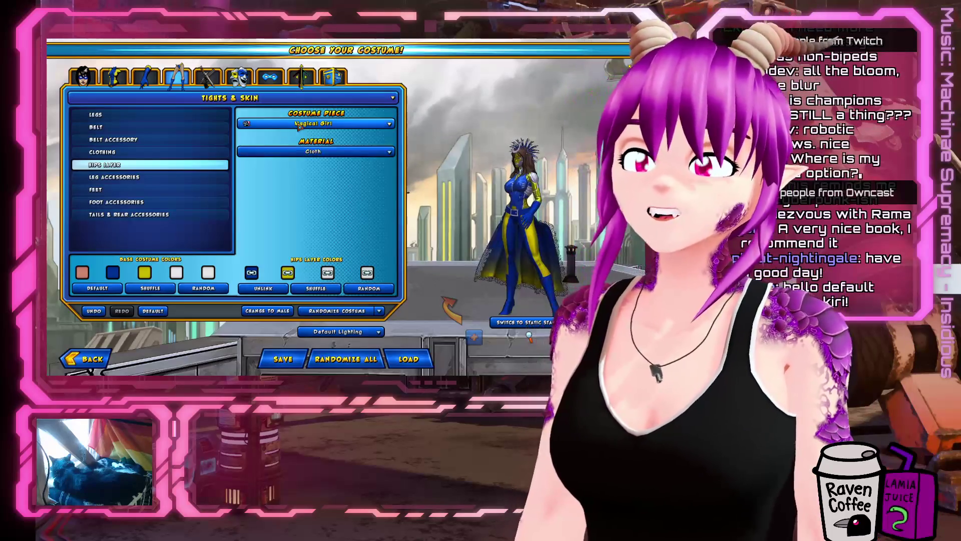
left_click(313, 123)
scroll(315, 305, "down", 2)
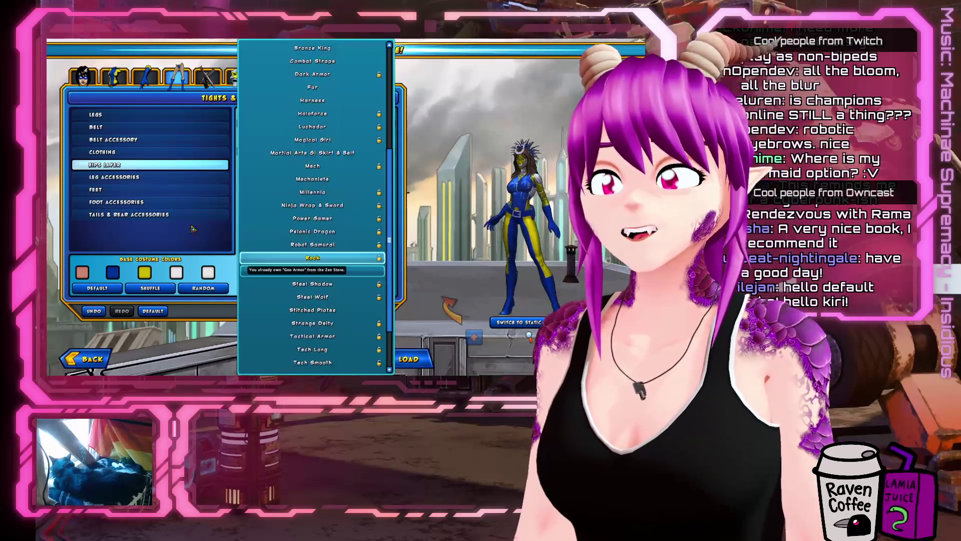
left_click(119, 202)
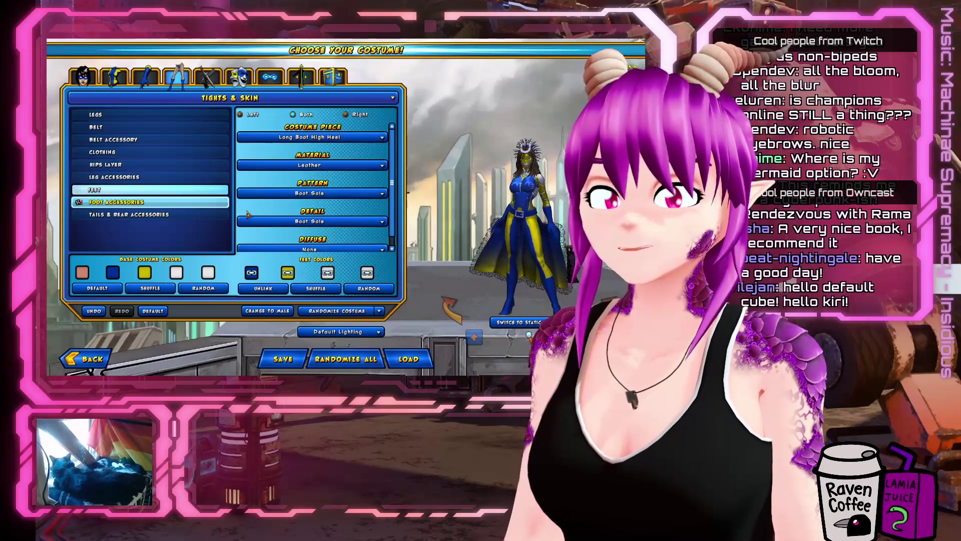
Browse the feet and leg pieces, choose Skin for the legs, and open the piece set list.
left_click(309, 137)
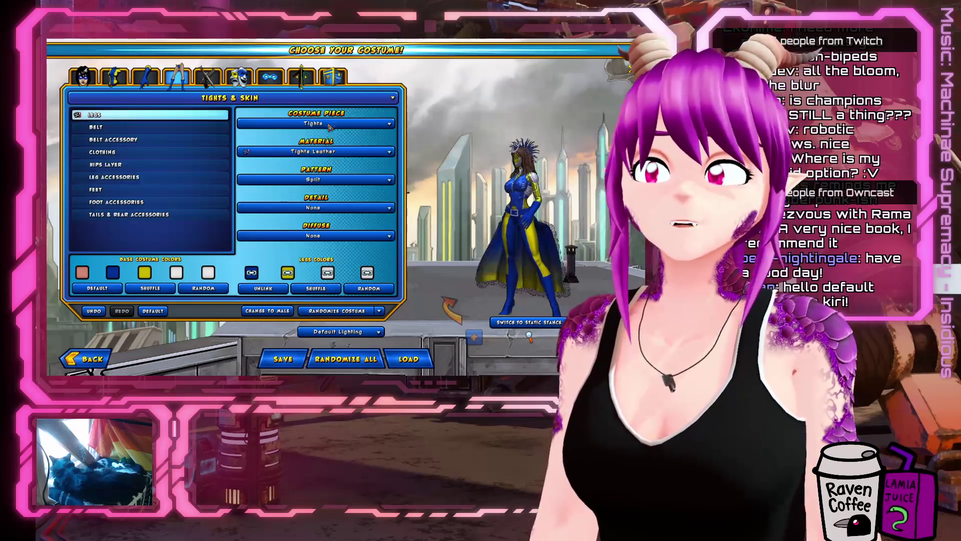
left_click(332, 124)
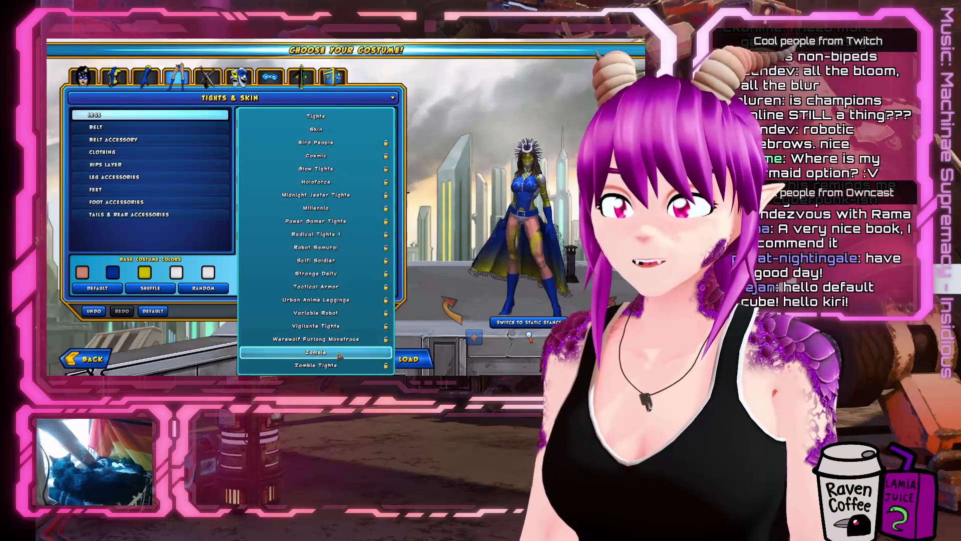
left_click(225, 115)
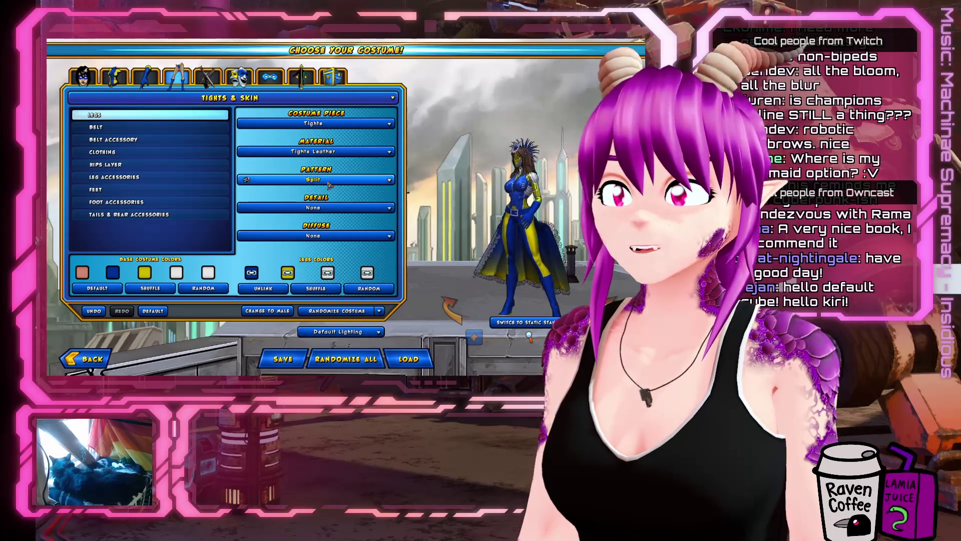
left_click(313, 124)
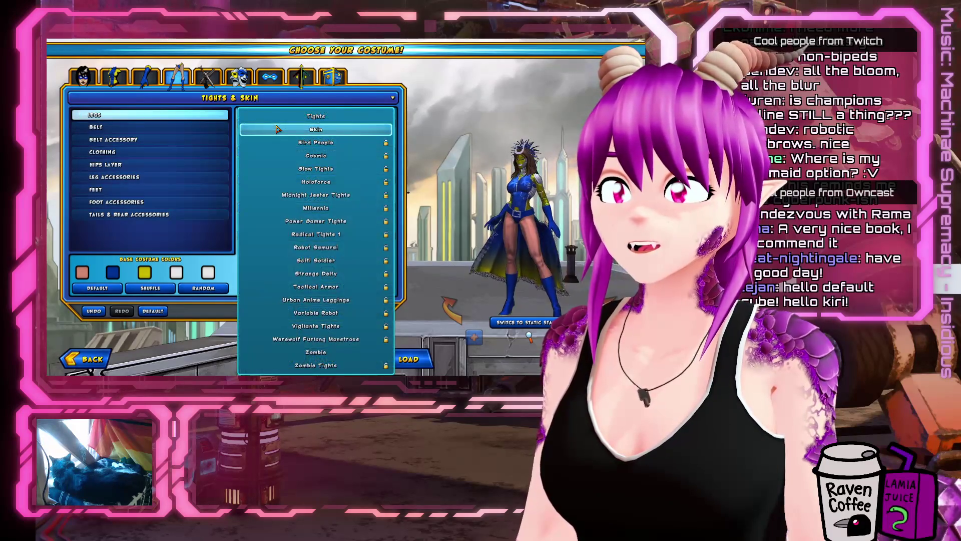
left_click(306, 130)
left_click(213, 102)
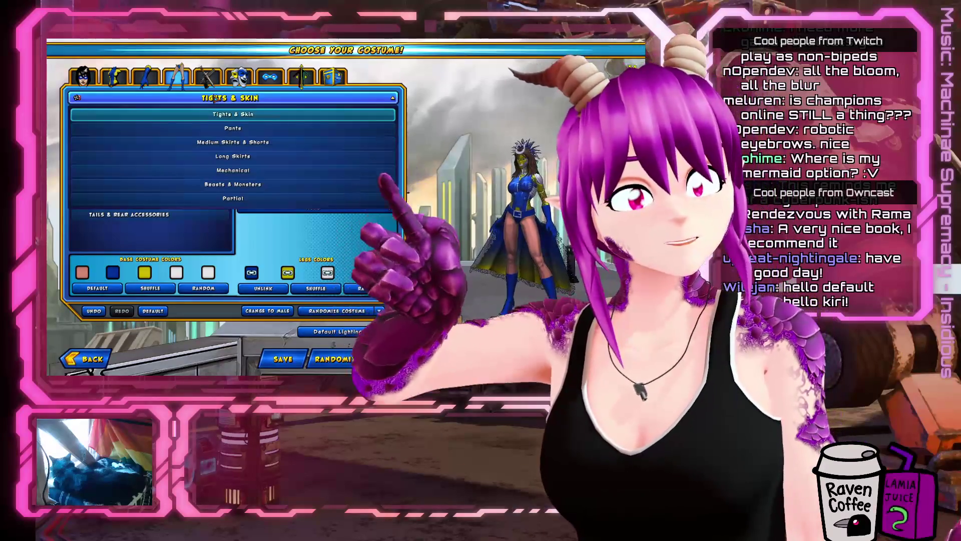
Switch to Beasts & Monsters and set the legs to Midnight Jester Tights for Beast 2.
left_click(245, 185)
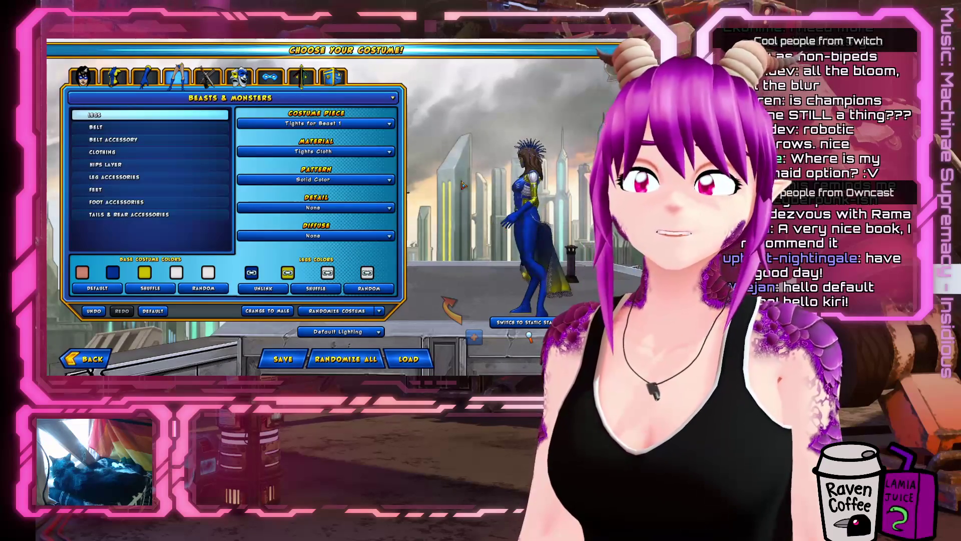
left_click(358, 124)
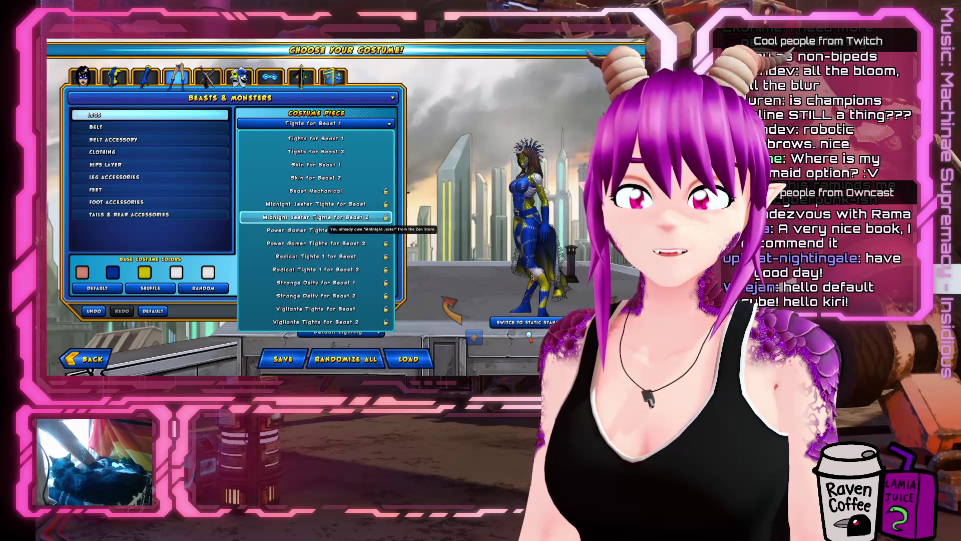
left_click(325, 217)
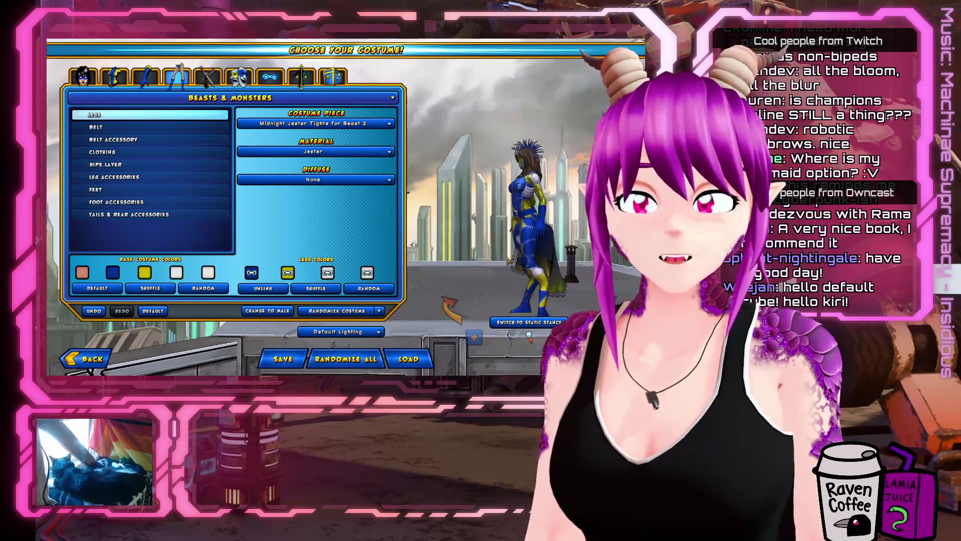
left_click(316, 125)
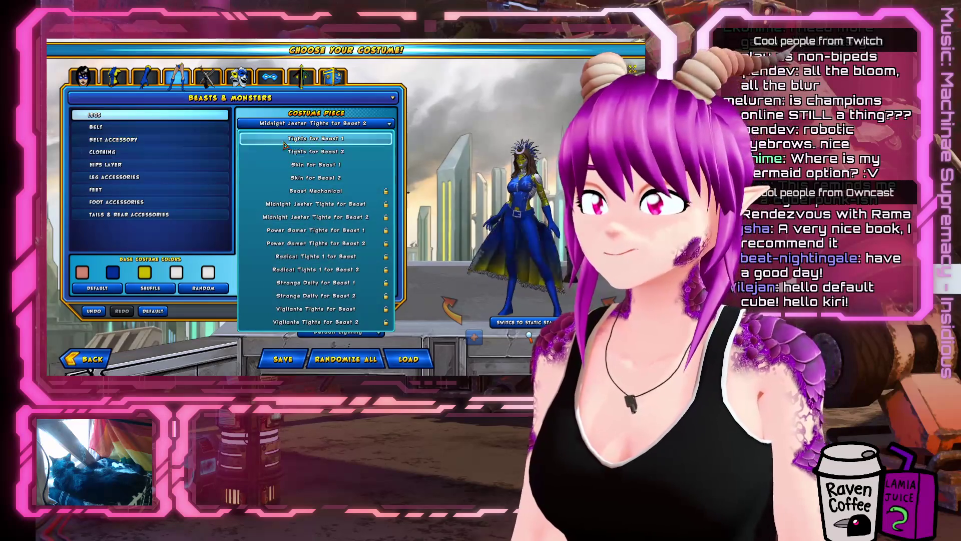
key("Escape")
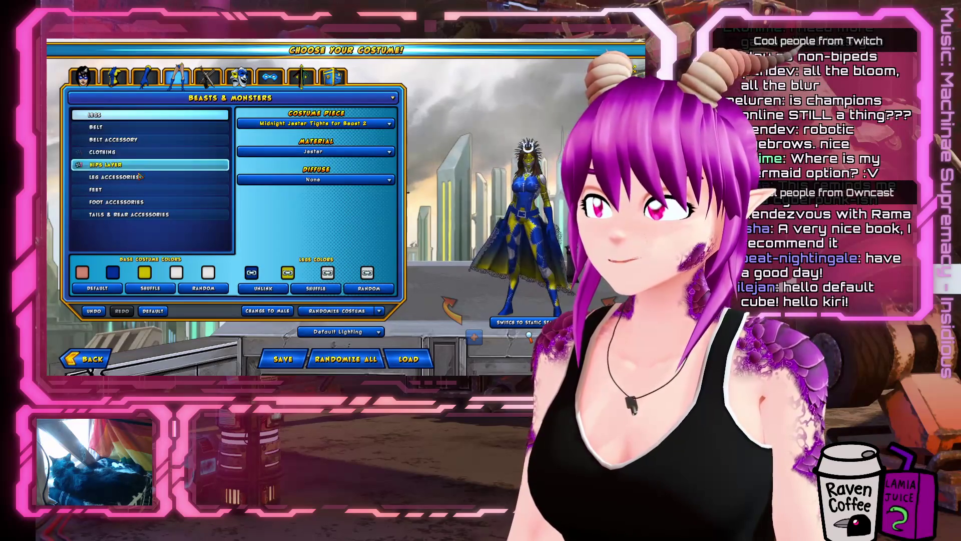
Set the feet to Dual Claw.
left_click(150, 189)
left_click(307, 137)
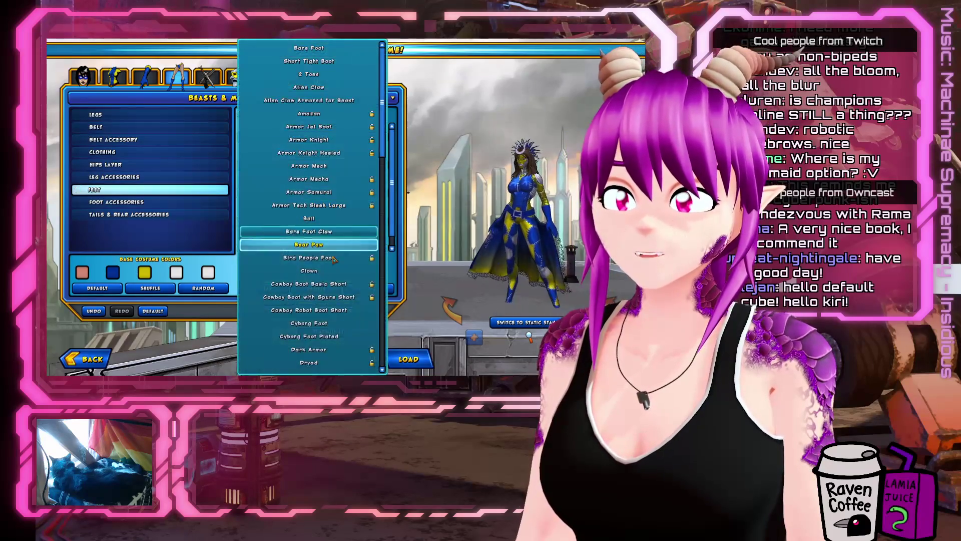
scroll(320, 301, "down", 3)
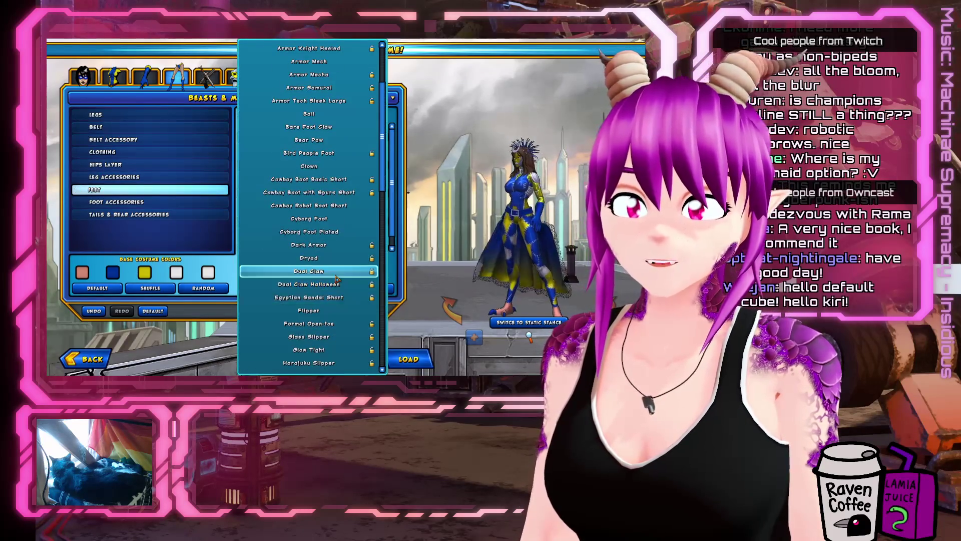
left_click(521, 279)
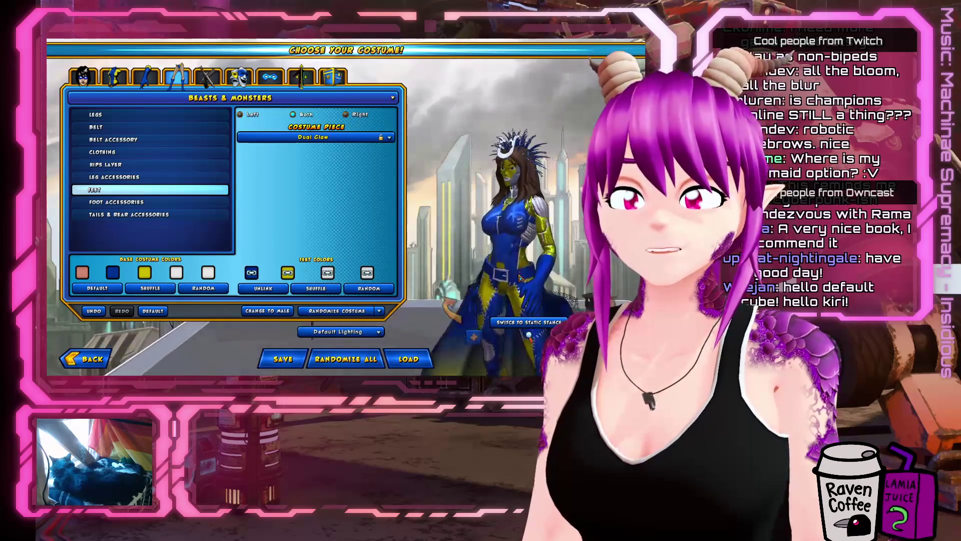
left_click(215, 80)
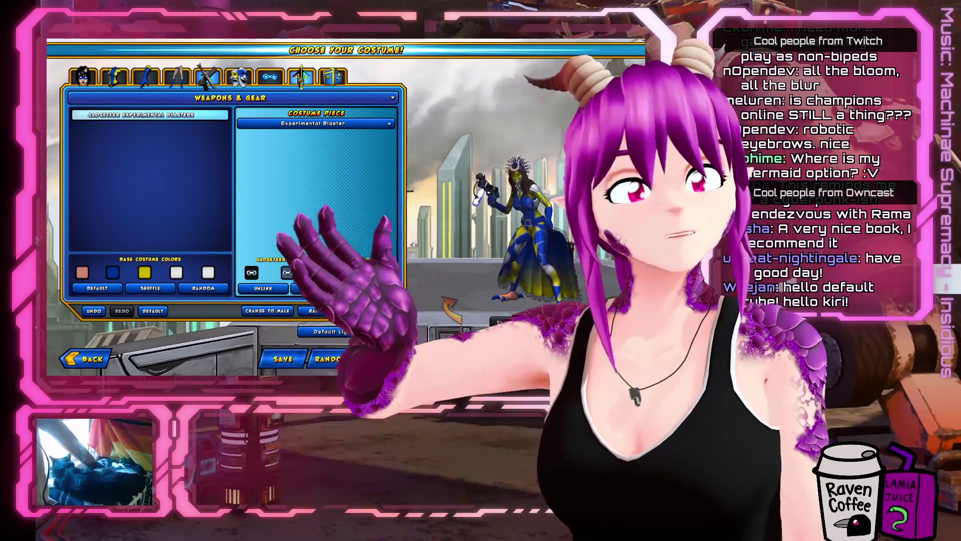
Set Height 6'6", Muscle 21, Body Mass 90, maximum neck thickness and length, Shoulders 150, slightly narrower waist.
left_click(301, 78)
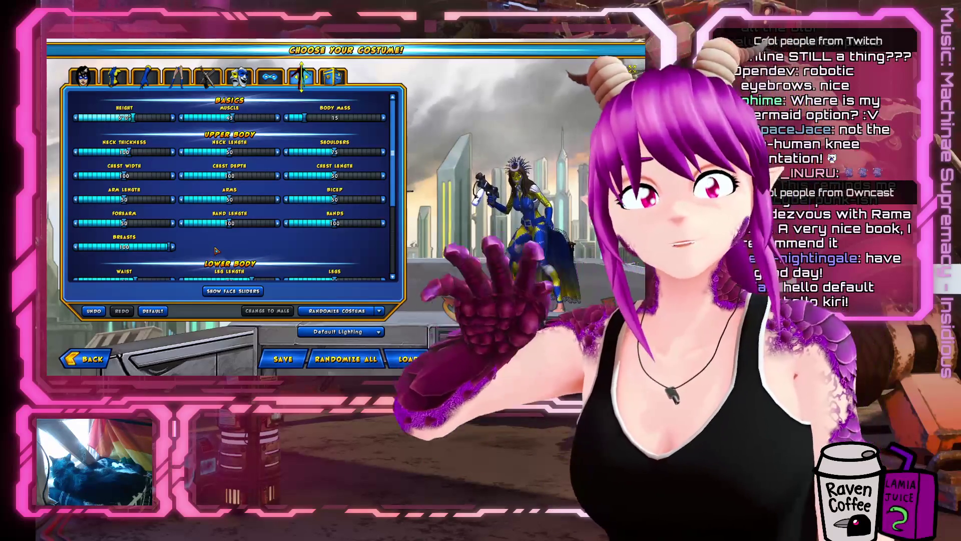
left_click_drag(134, 118, 154, 117)
left_click_drag(229, 118, 208, 117)
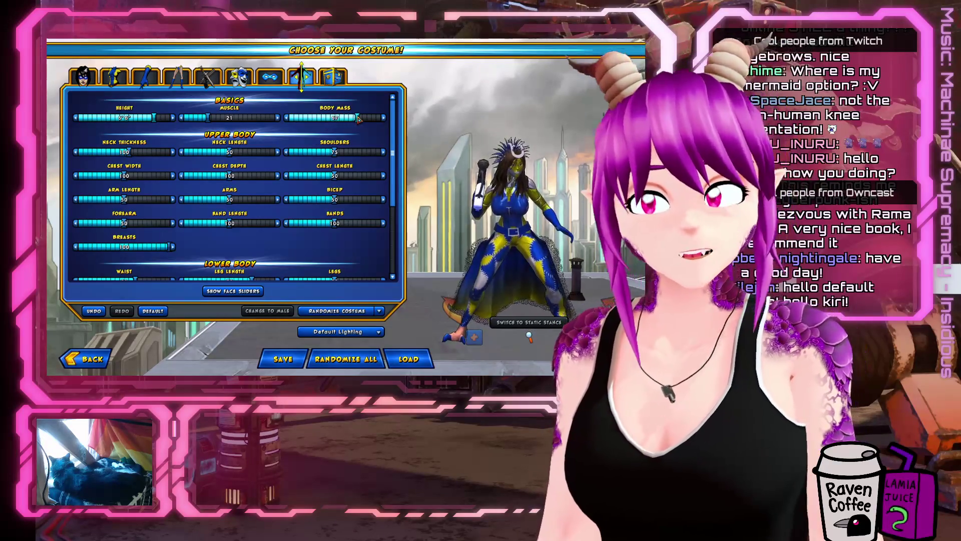
left_click_drag(359, 119, 381, 118)
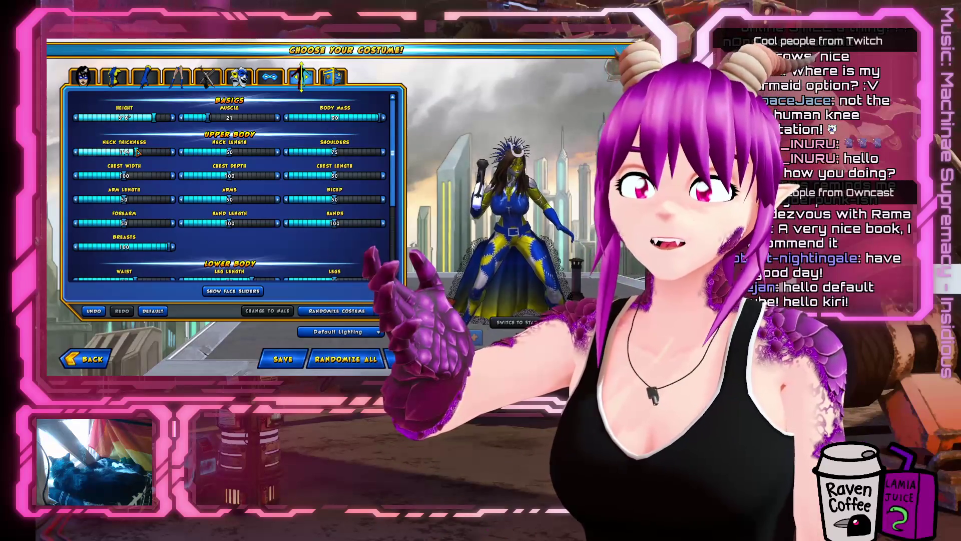
left_click_drag(138, 152, 170, 152)
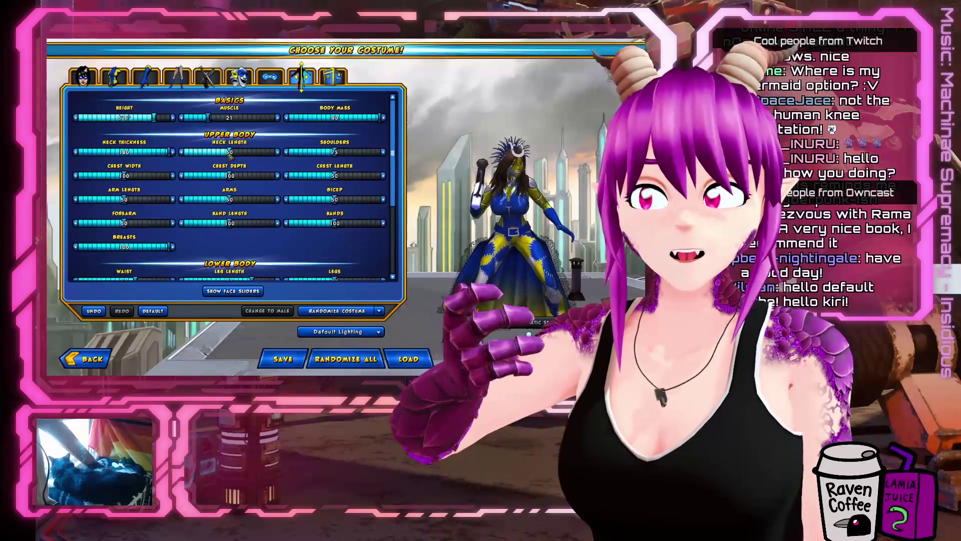
left_click_drag(240, 152, 275, 152)
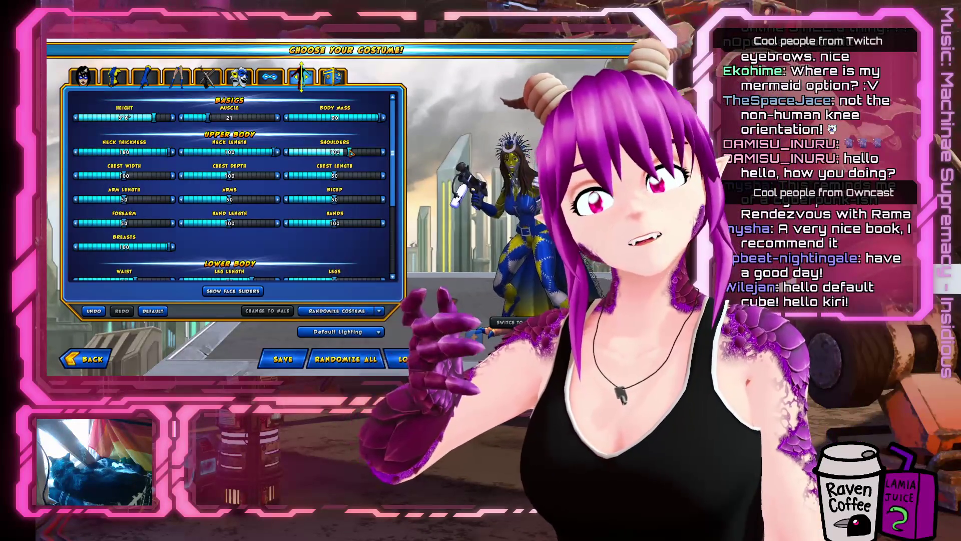
left_click_drag(334, 152, 380, 152)
scroll(270, 246, "down", 2)
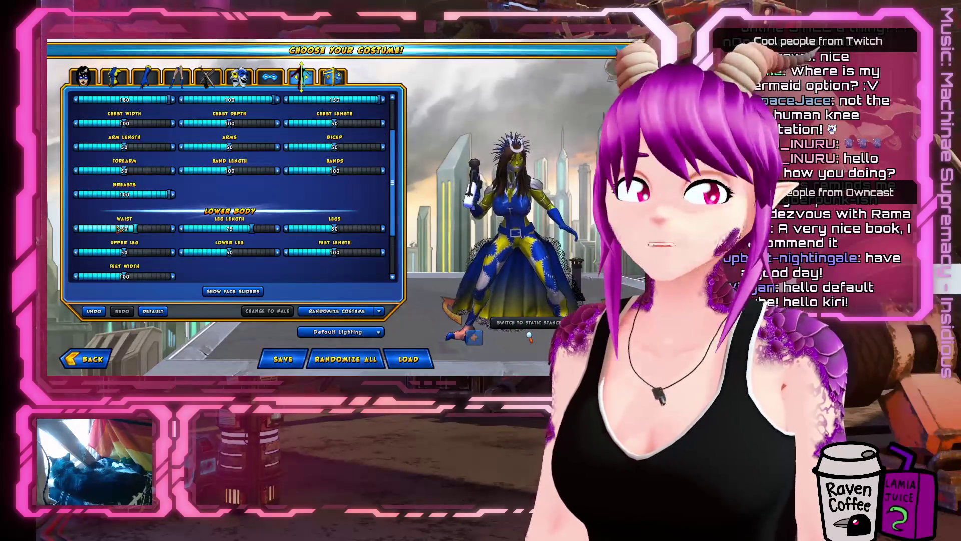
left_click_drag(169, 233, 167, 231)
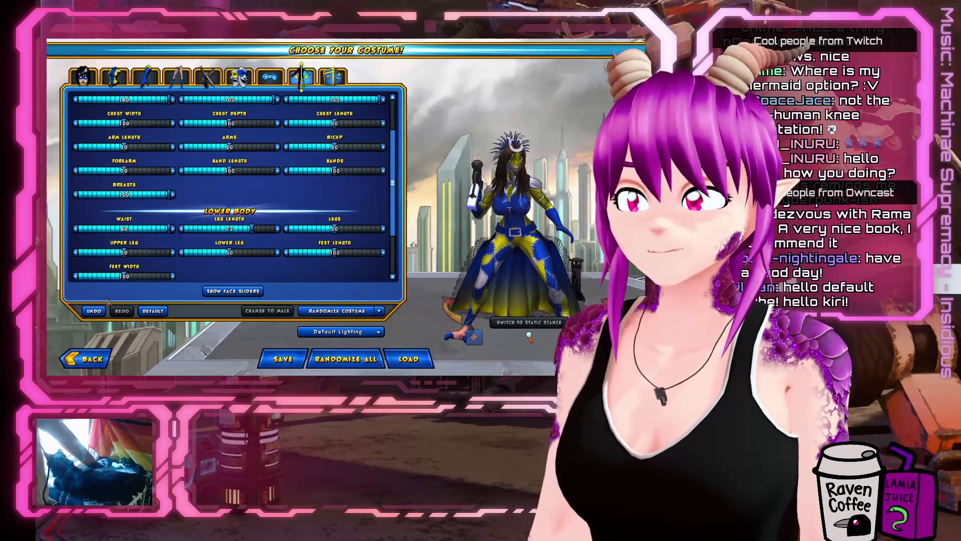
left_click(84, 361)
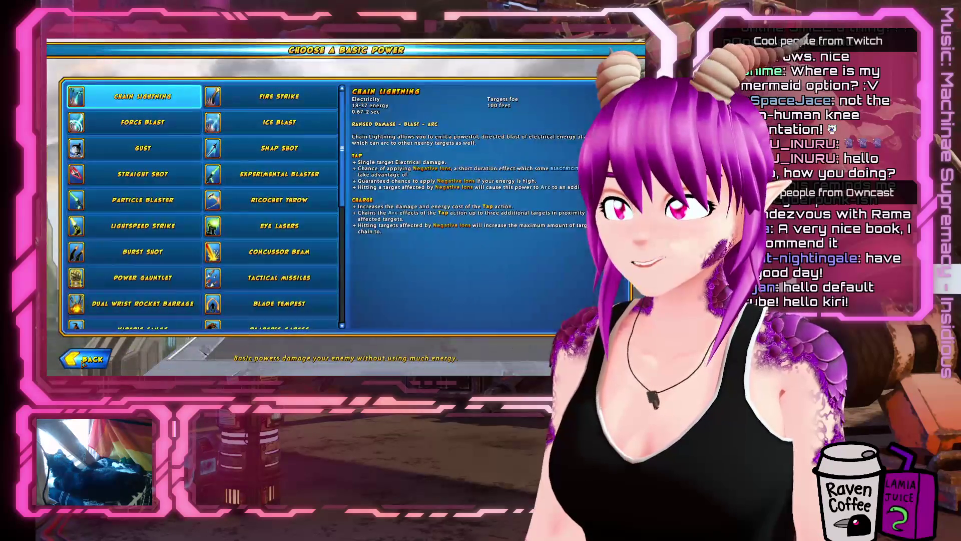
Back out of the Basic Power and Archetype screens toward Champions Online's login screen.
left_click(84, 361)
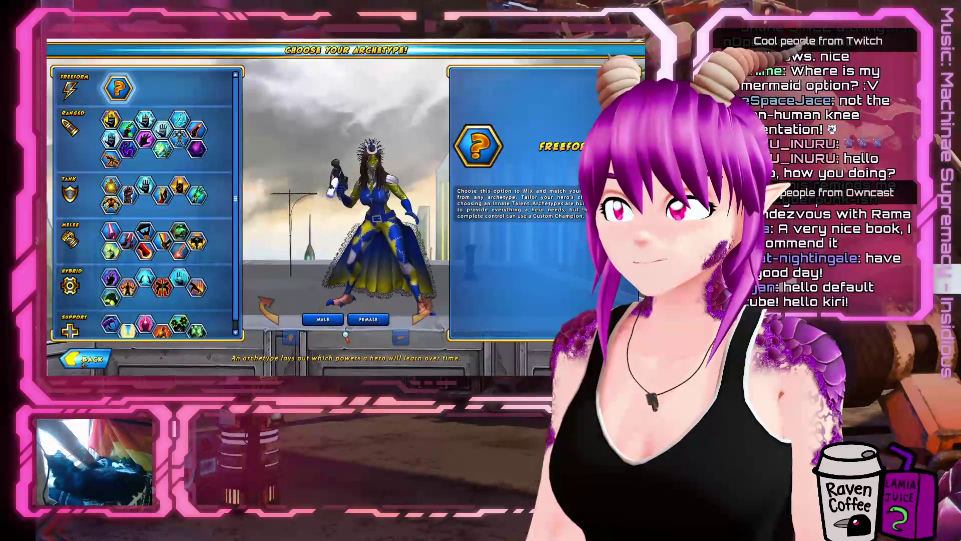
left_click(82, 362)
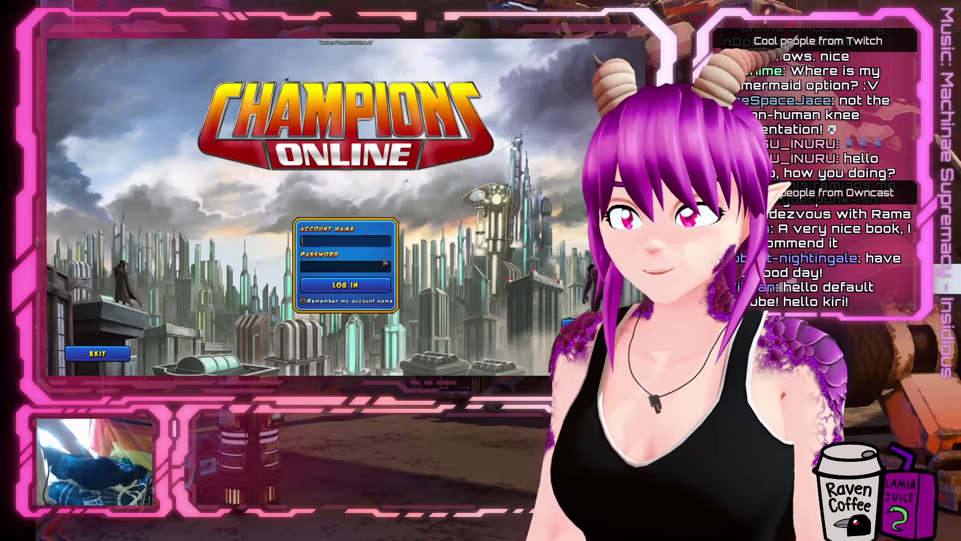
Exit Champions Online, confirm the quit, and bring the Blender window forward.
left_click(69, 351)
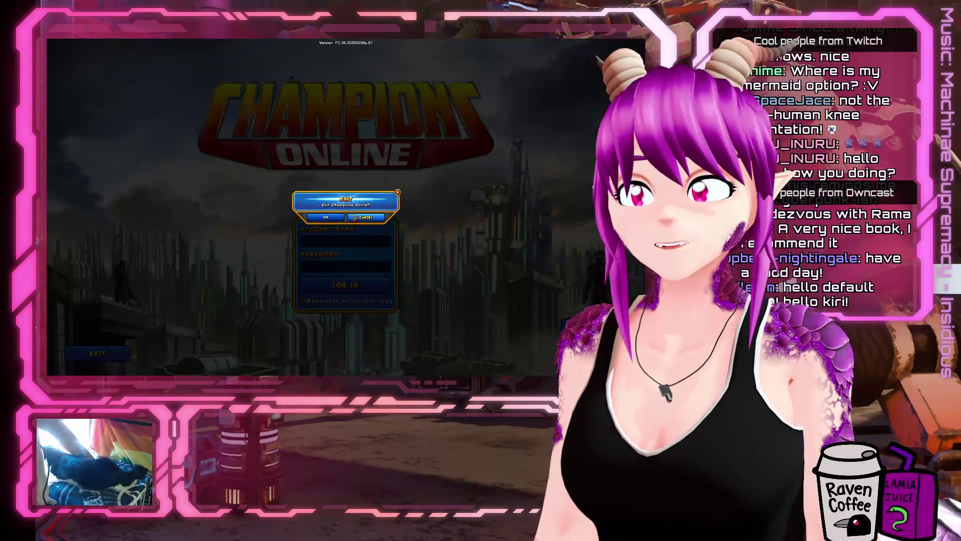
key("Return")
left_click(265, 42)
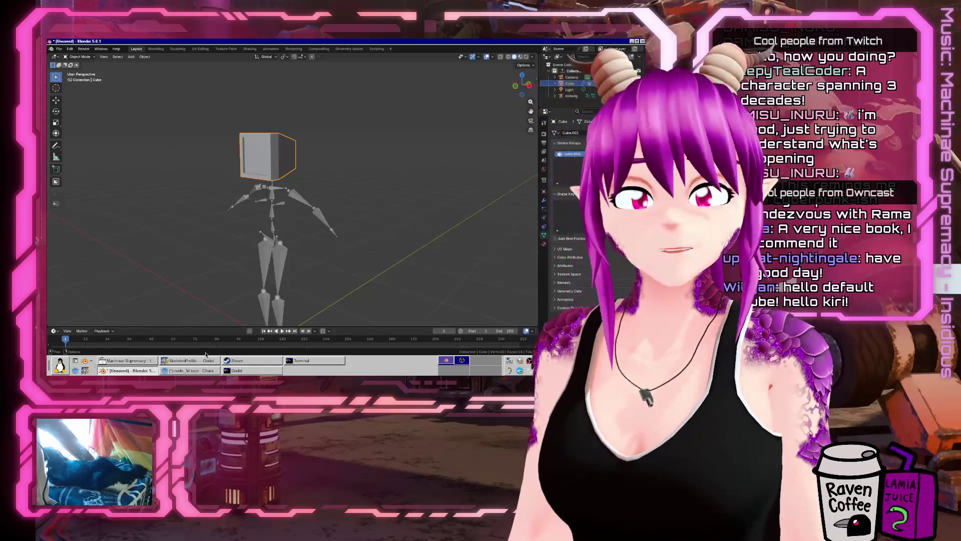
left_click(195, 371)
left_click_drag(340, 201, 363, 213)
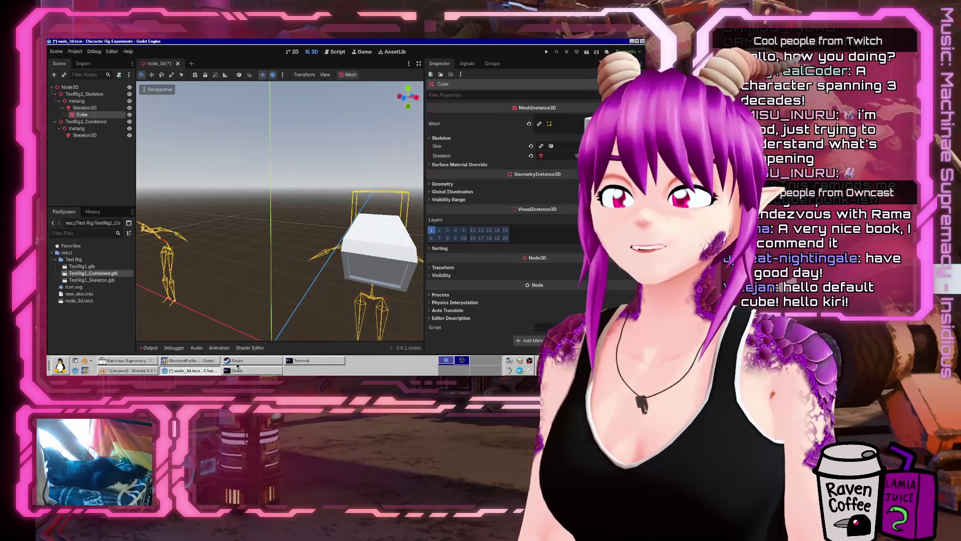
left_click(195, 371)
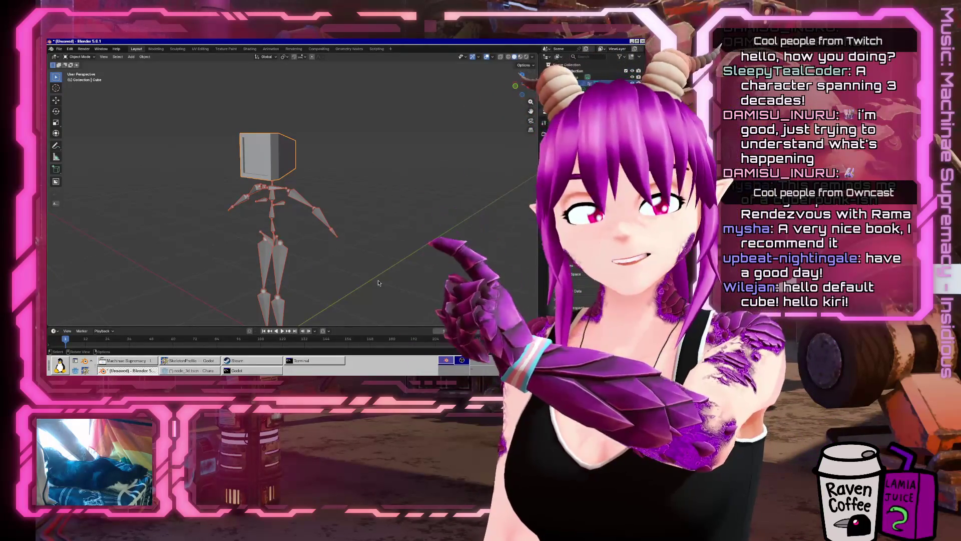
mouse_move(378, 283)
left_mouse_down()
mouse_move(402, 214)
mouse_move(291, 232)
left_mouse_up()
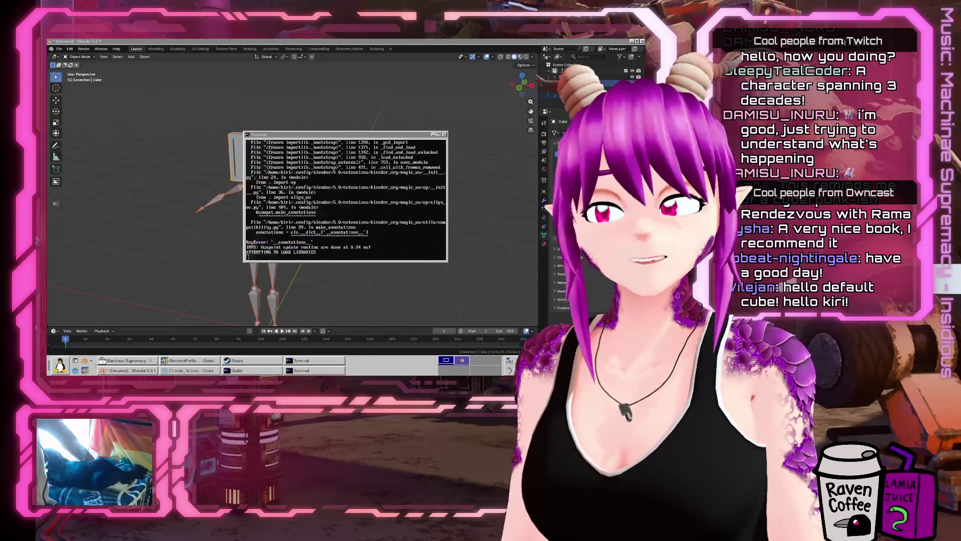
Dismiss the new file's splash screen and delete the default cube.
left_click(405, 201)
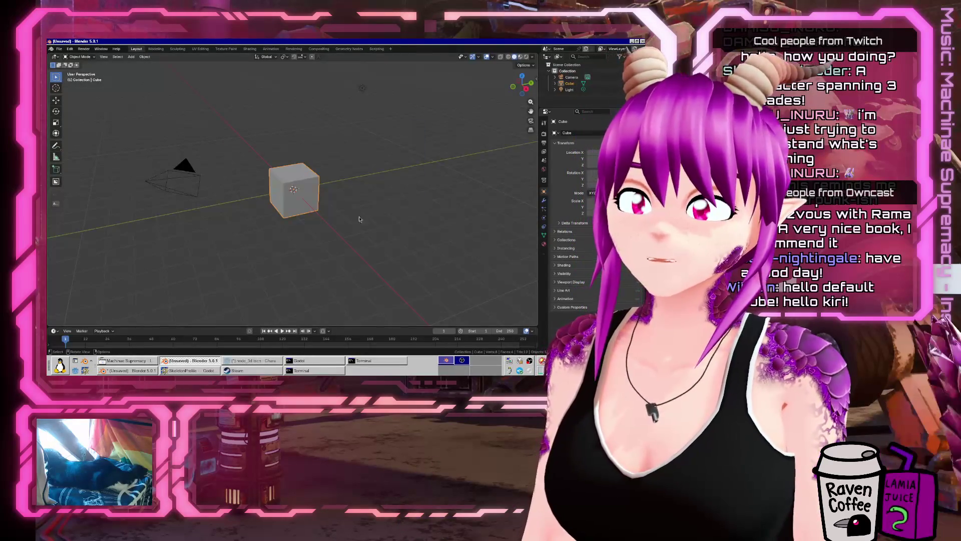
key("Delete")
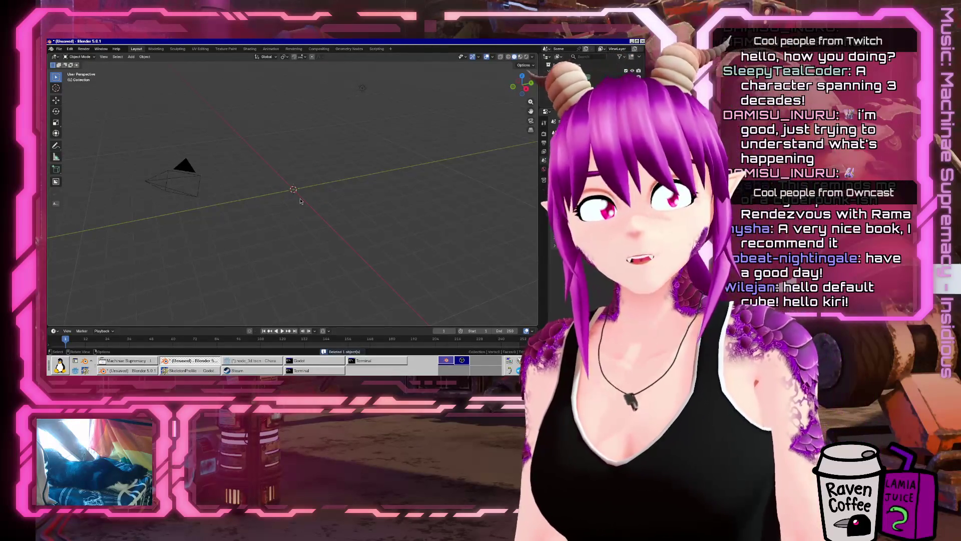
key("F3")
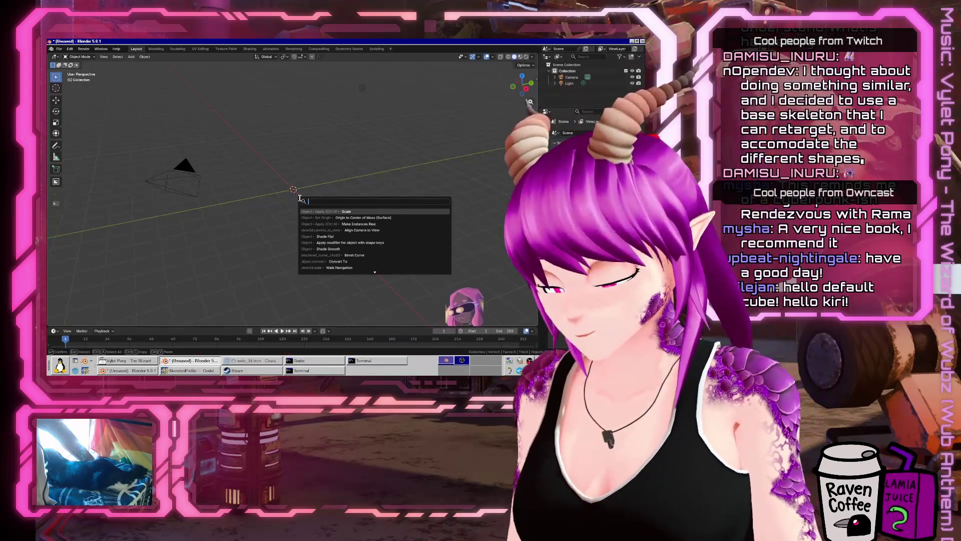
Add the human metarig through the 'human' command search.
type("human")
key("Return")
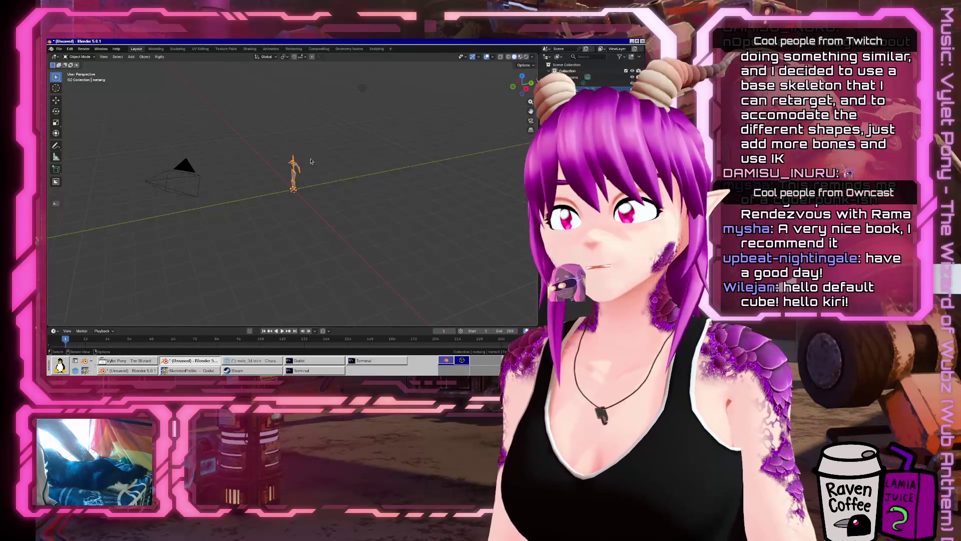
scroll(351, 166, "up", 5)
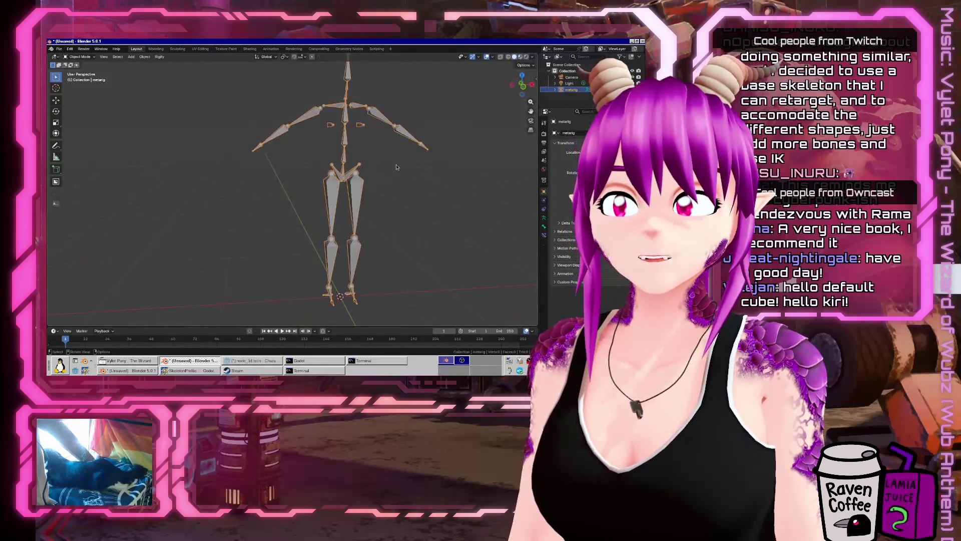
Add a cube, shrink it in Edit Mode, and place it beside the skeleton's shoulder.
key("shift+a")
type("cube")
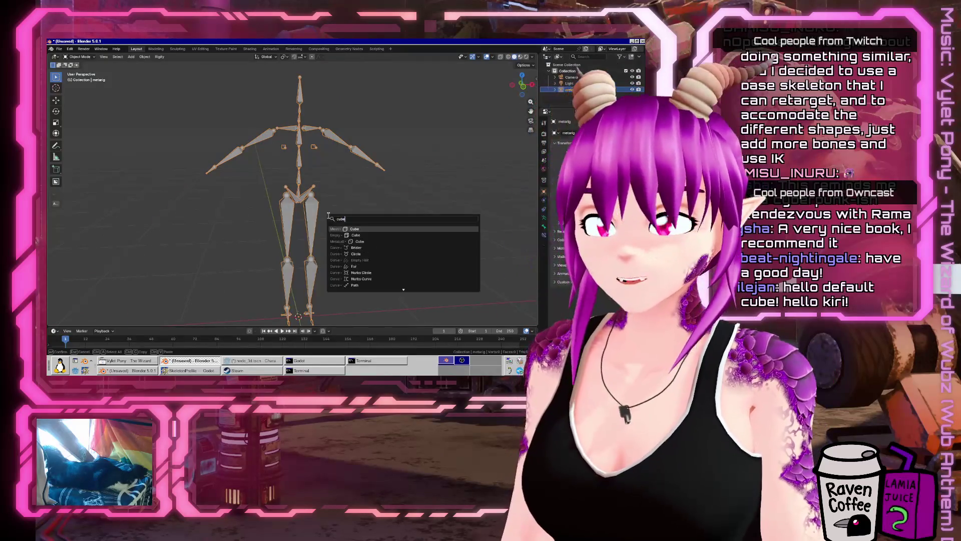
key("Return")
key("KP_1")
scroll(348, 232, "down", 3)
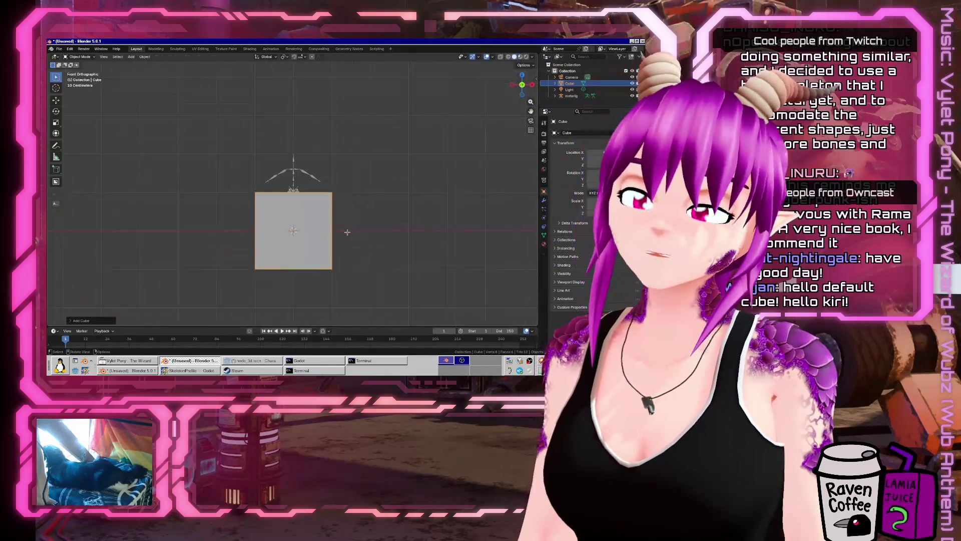
key("Tab")
key("s")
left_click(315, 261)
key("g")
left_click(336, 135)
Give the cube a Mirror modifier and rotate it.
scroll(336, 135, "up", 5)
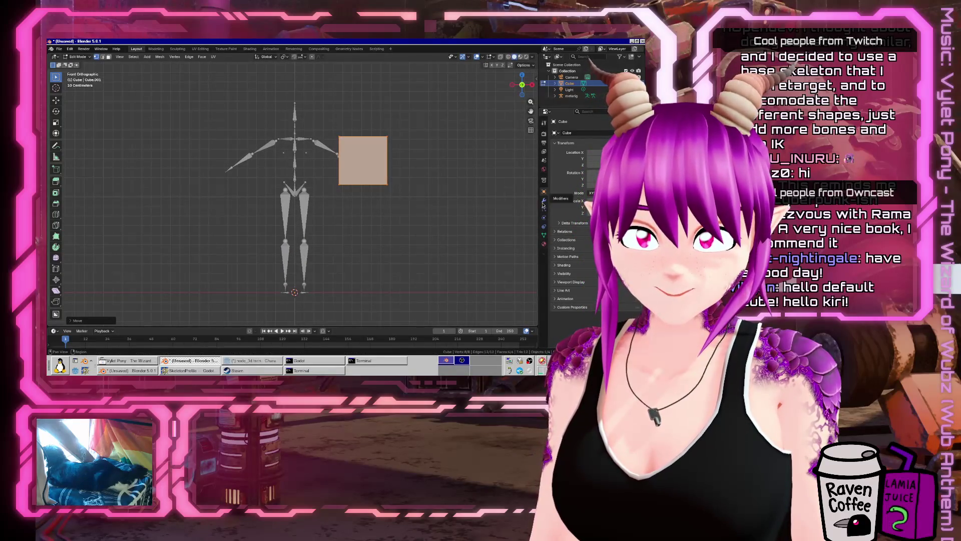
mouse_move(568, 146)
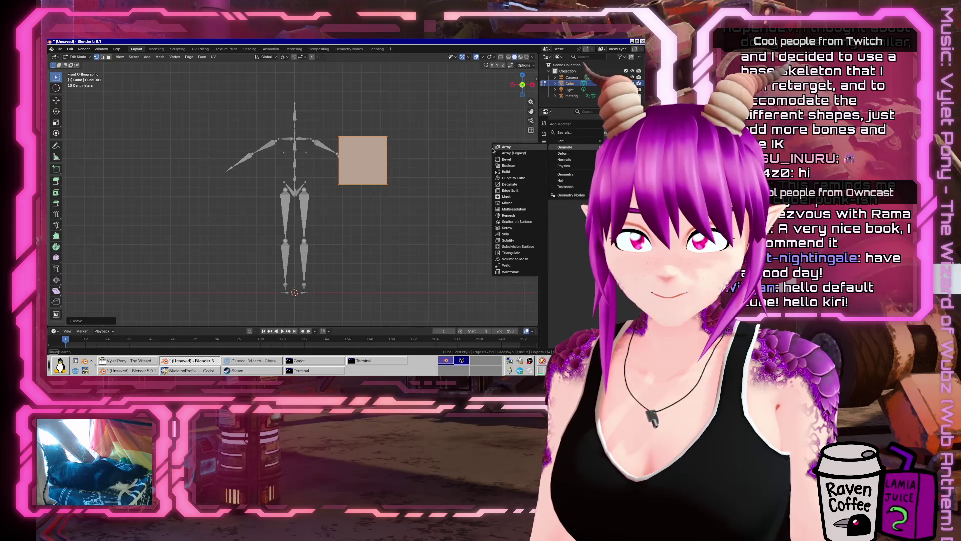
left_click(507, 202)
scroll(354, 160, "up", 2)
key("r")
left_click(443, 160)
Resize and reposition the cube onto the shoulder, adjusting its depth along Y.
key("s")
left_click(431, 151)
key("g")
left_click(417, 153)
key("s")
key("Escape")
key("g")
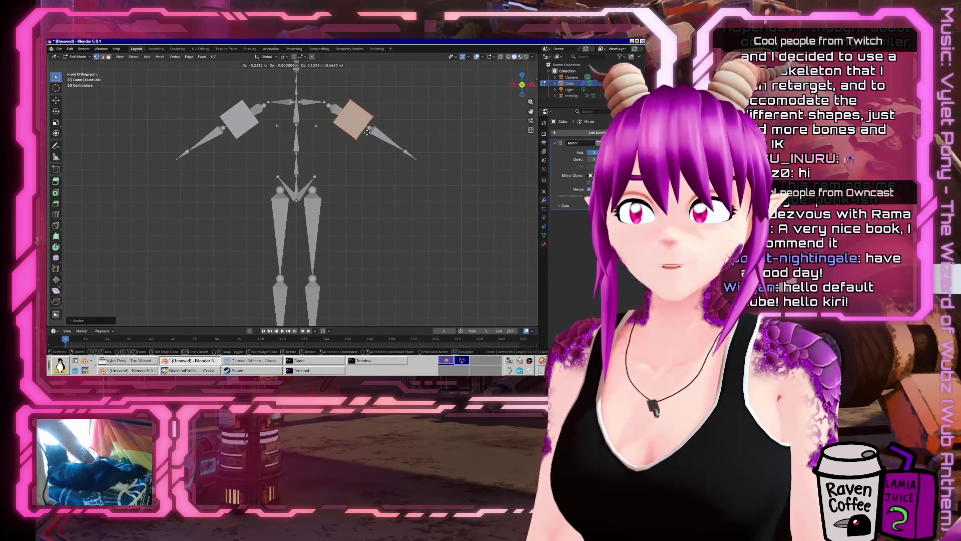
left_click(378, 146)
mouse_move(379, 146)
left_mouse_down()
mouse_move(323, 189)
mouse_move(276, 186)
left_mouse_up()
key("g")
key("y")
key("Escape")
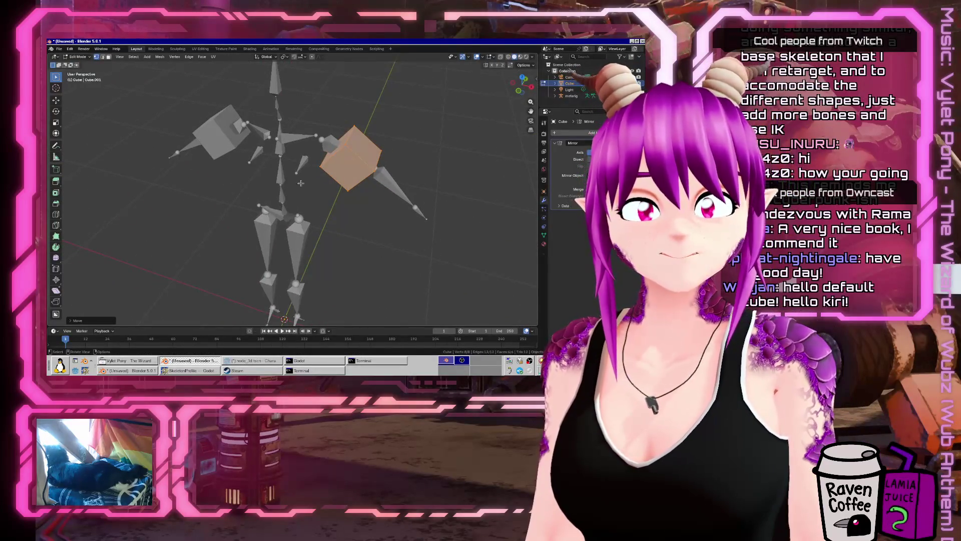
Return to Object Mode and add a new vertex group to the cube.
key("Tab")
scroll(325, 185, "up", 3)
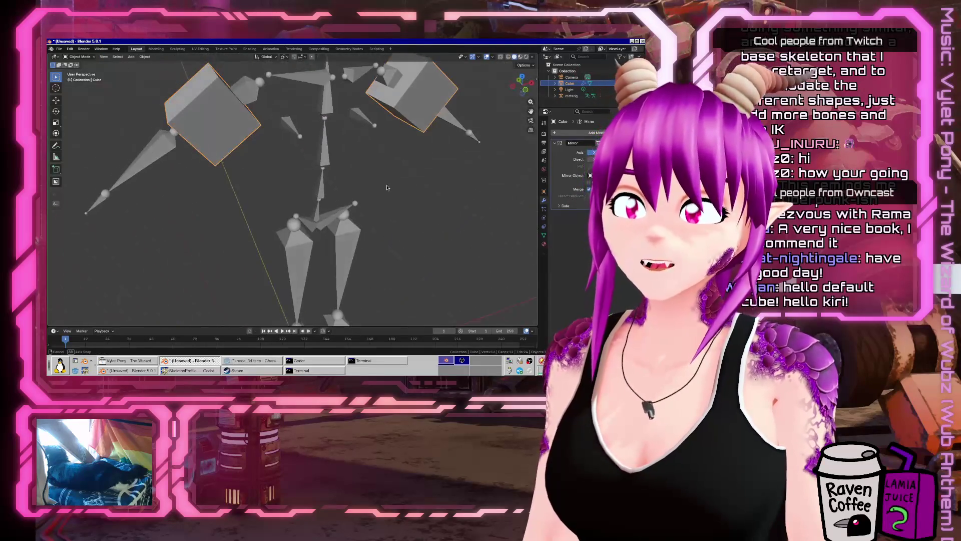
left_click_drag(387, 188, 393, 194)
scroll(393, 193, "down", 3)
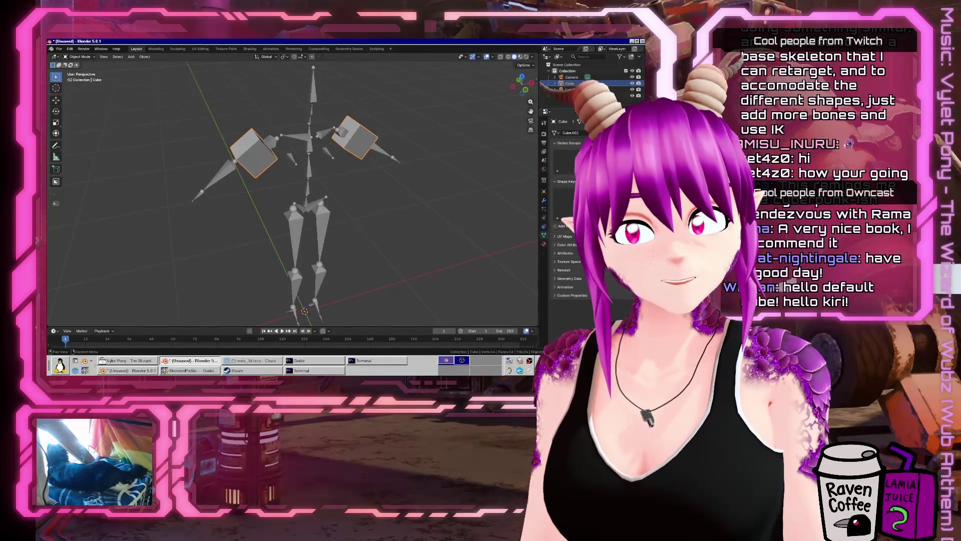
left_click(595, 153)
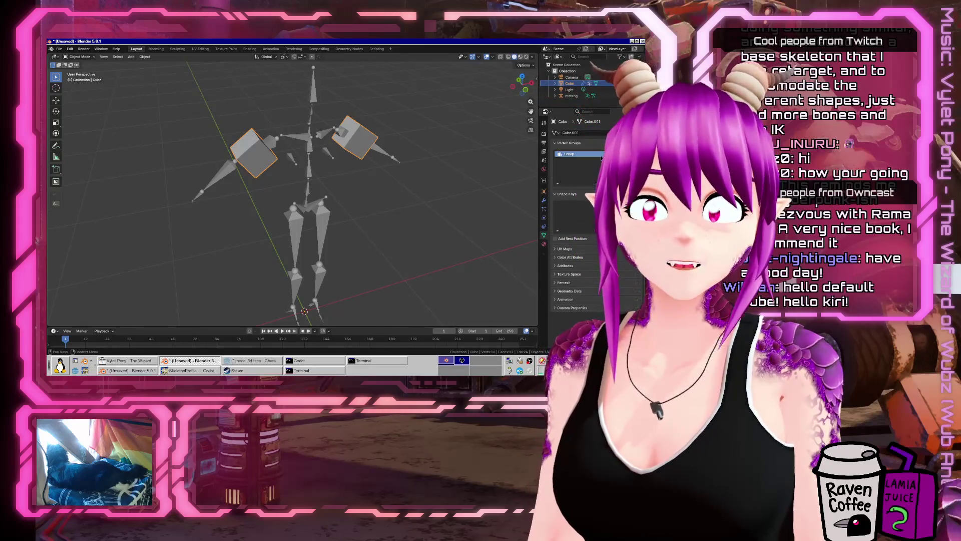
Check the metarig in Pose Mode, then rename the cube's vertex group to an upper_arm bone name.
left_click(343, 131)
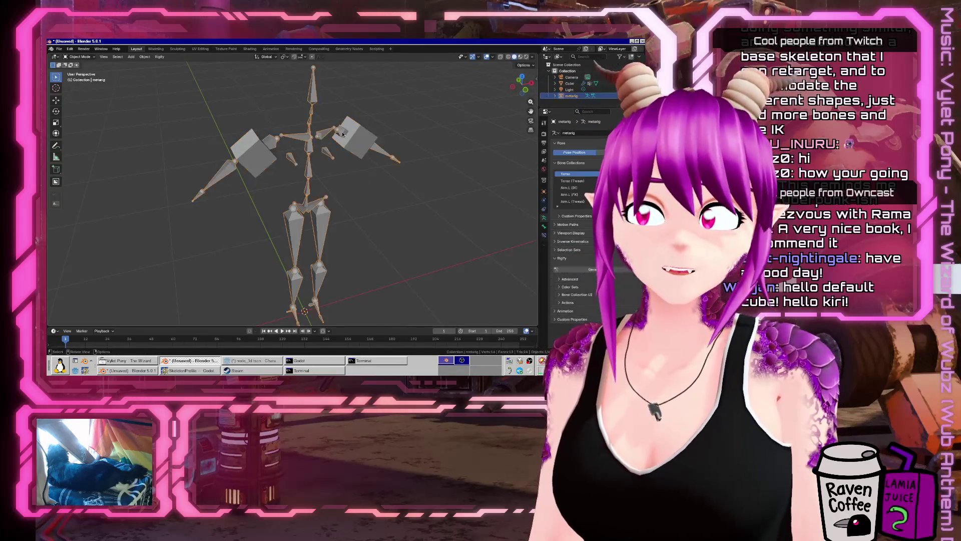
key("ctrl+Tab")
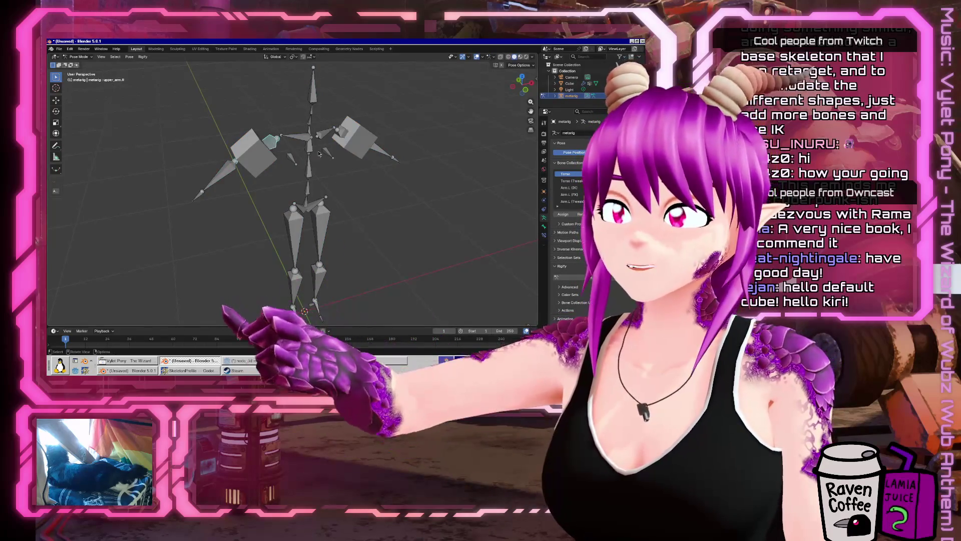
key("ctrl+Tab")
left_click(349, 138)
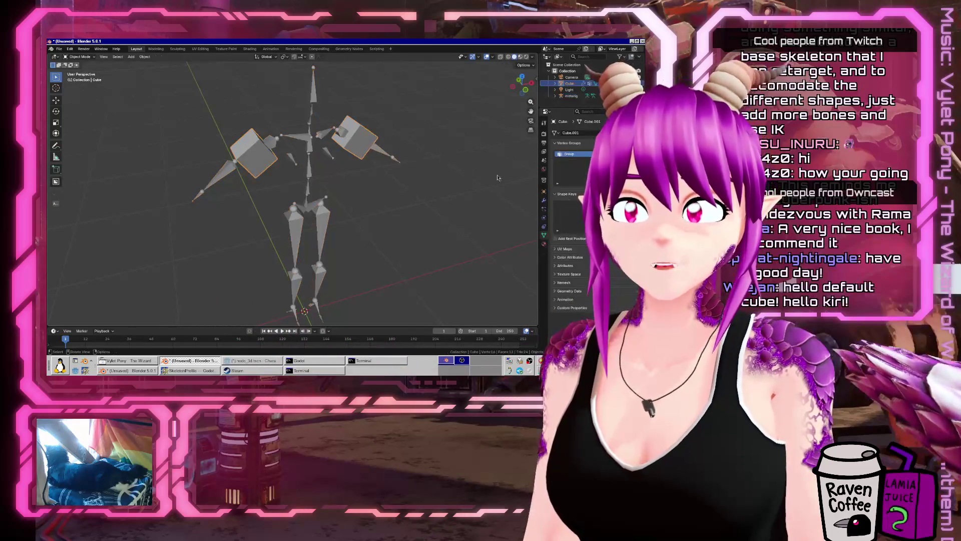
double_click(576, 153)
type("upper_arm")
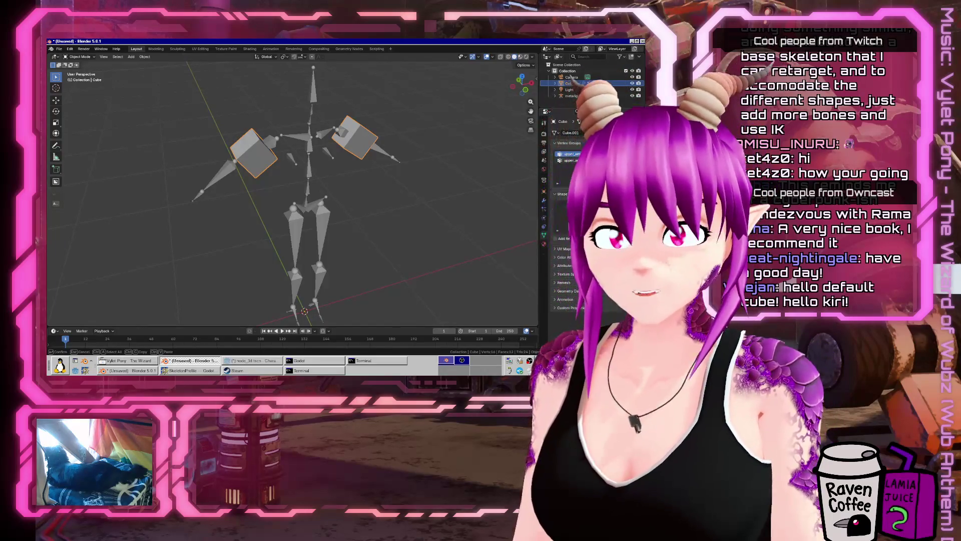
Add an Armature modifier to the cube.
left_click_drag(321, 165, 343, 163)
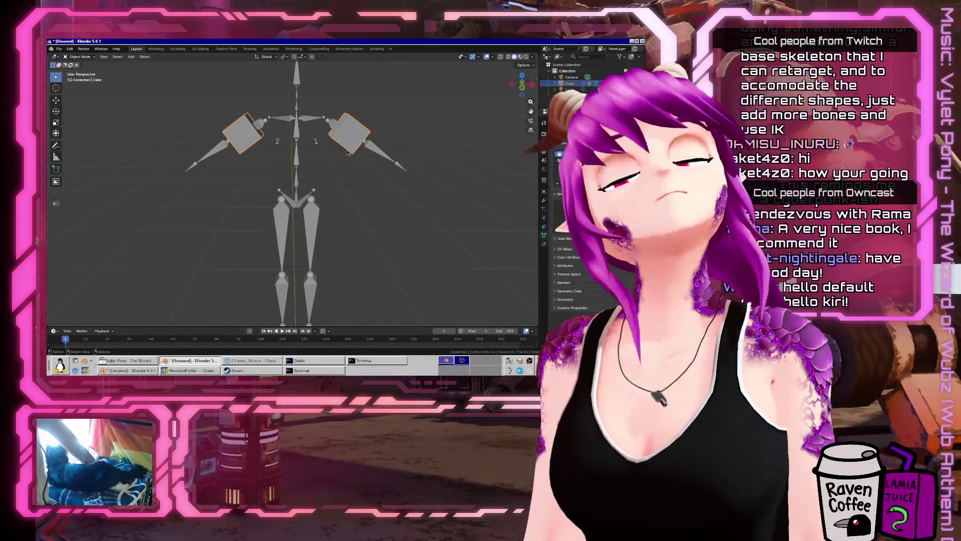
key("Tab")
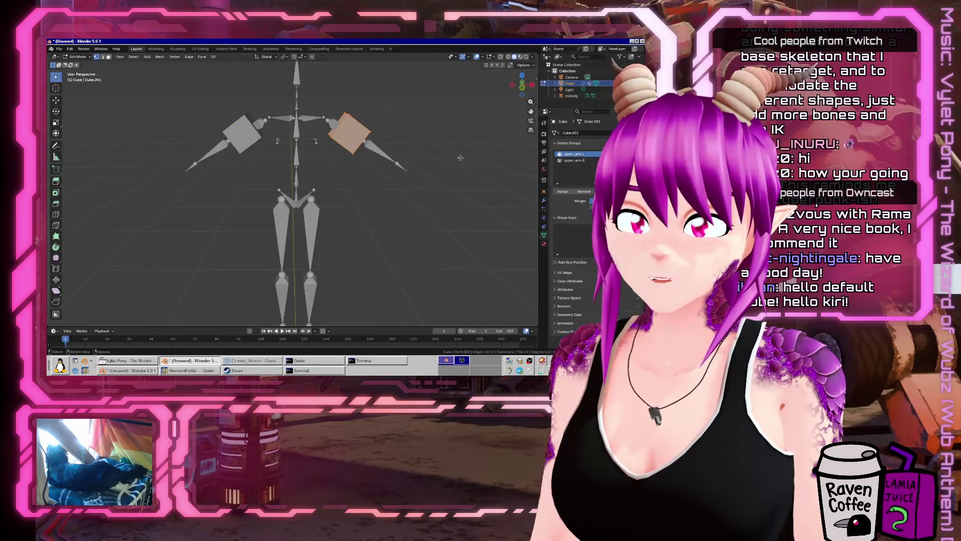
key("Tab")
left_click(571, 95)
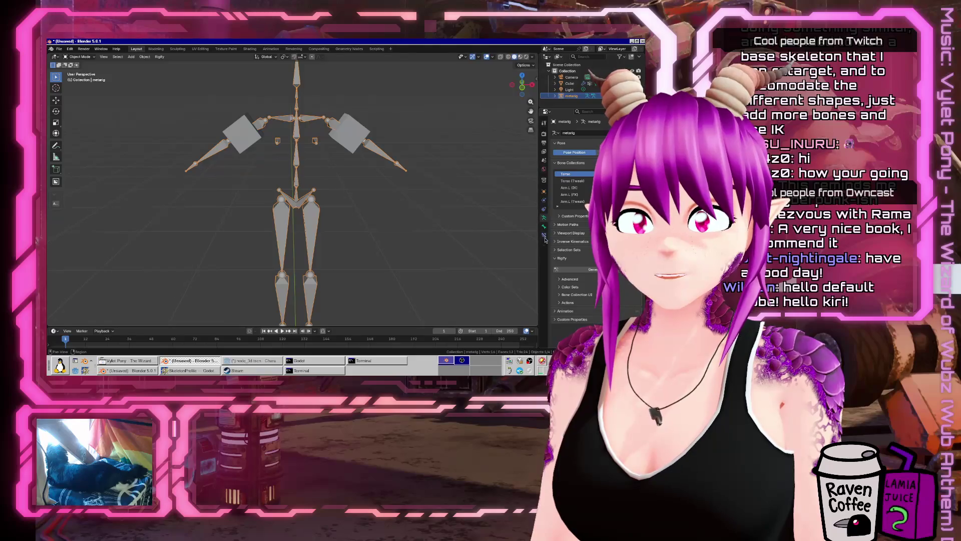
left_click(569, 83)
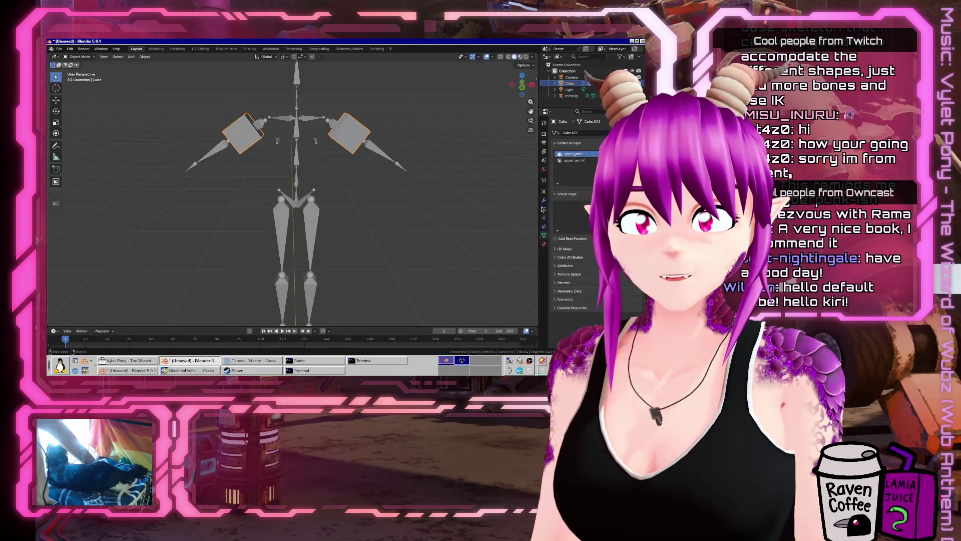
key("shift+a")
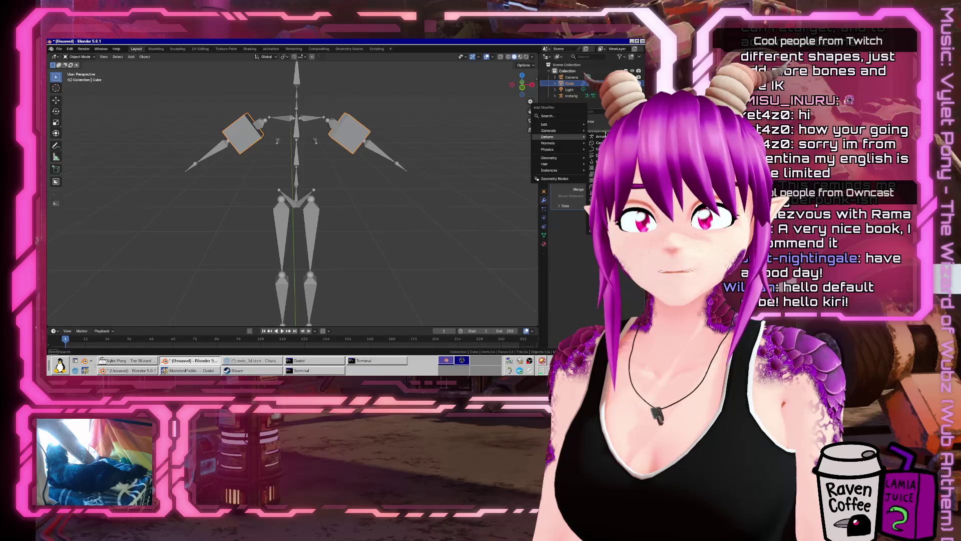
left_click(599, 136)
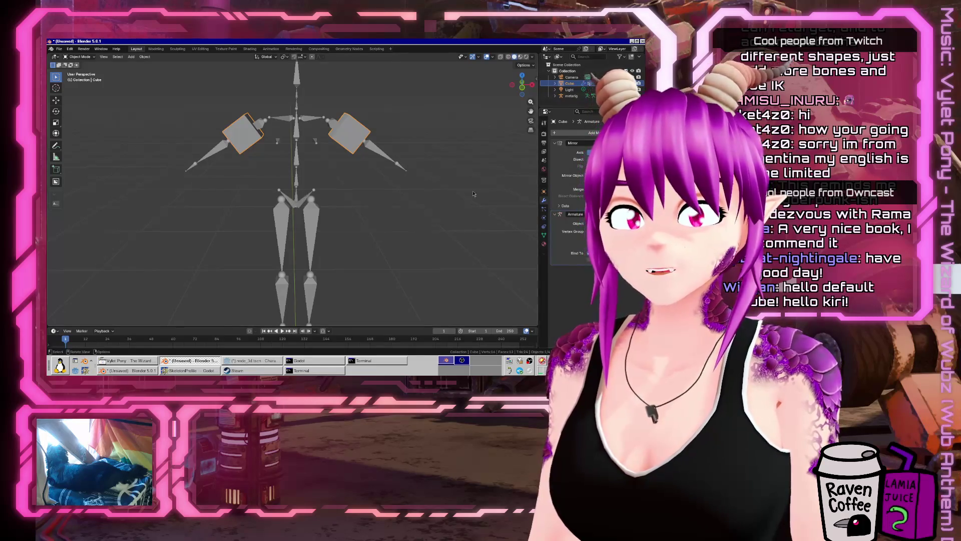
Test the binding by rotating the upper_arm.L bone in Pose Mode, then cancel and reselect the cube.
left_click(321, 119)
key("ctrl+Tab")
key("r")
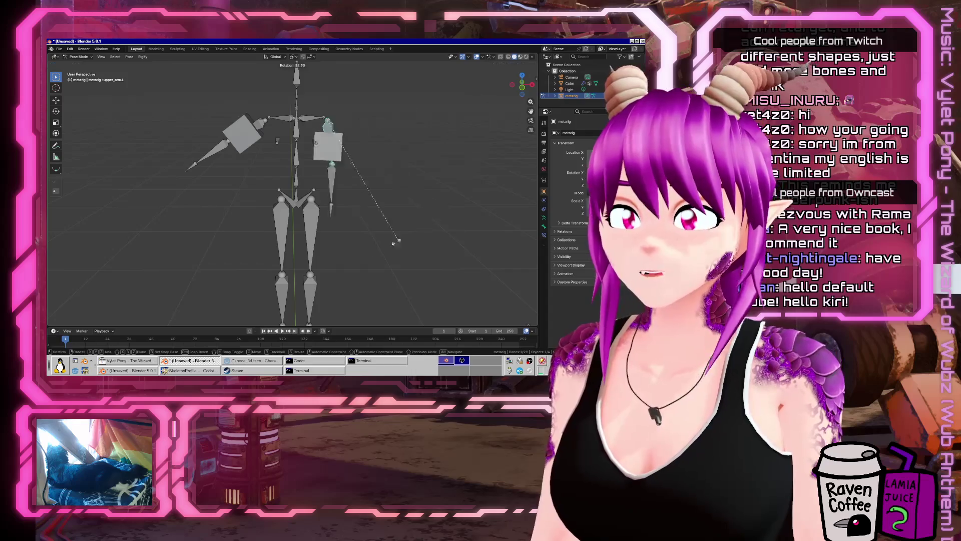
key("Escape")
key("ctrl+Tab")
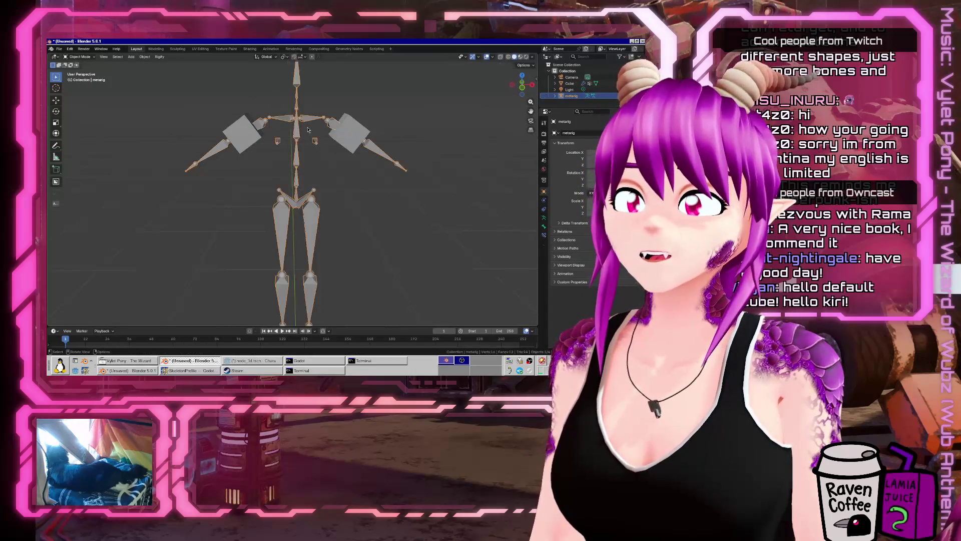
left_click(348, 121)
left_click(59, 48)
mouse_move(84, 144)
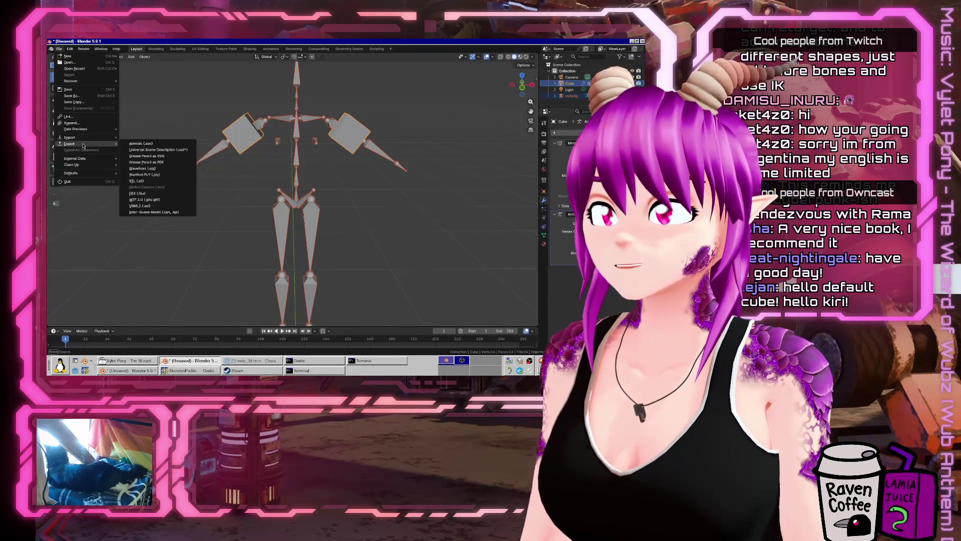
Cancel the glTF 2.0 export file browser and switch over to the Godot editor.
left_click(158, 201)
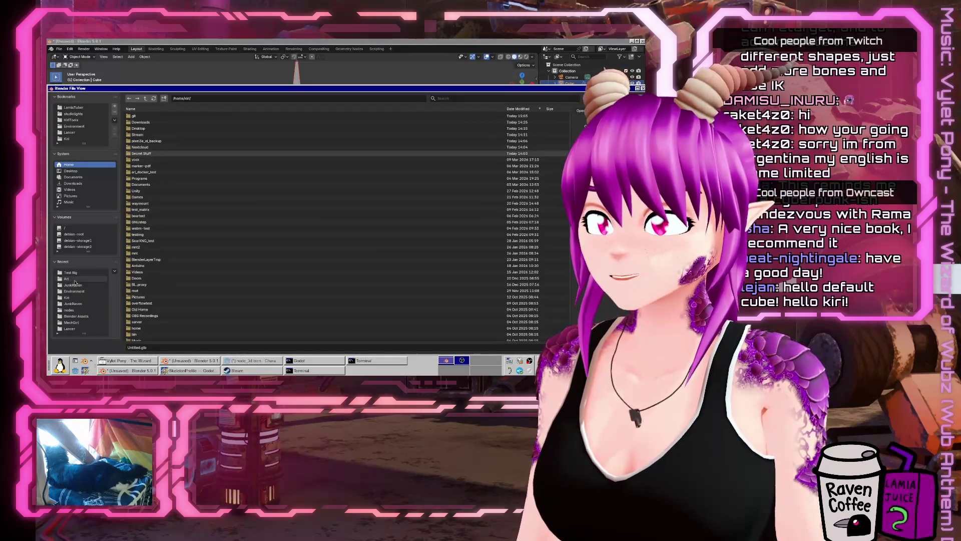
key("Escape")
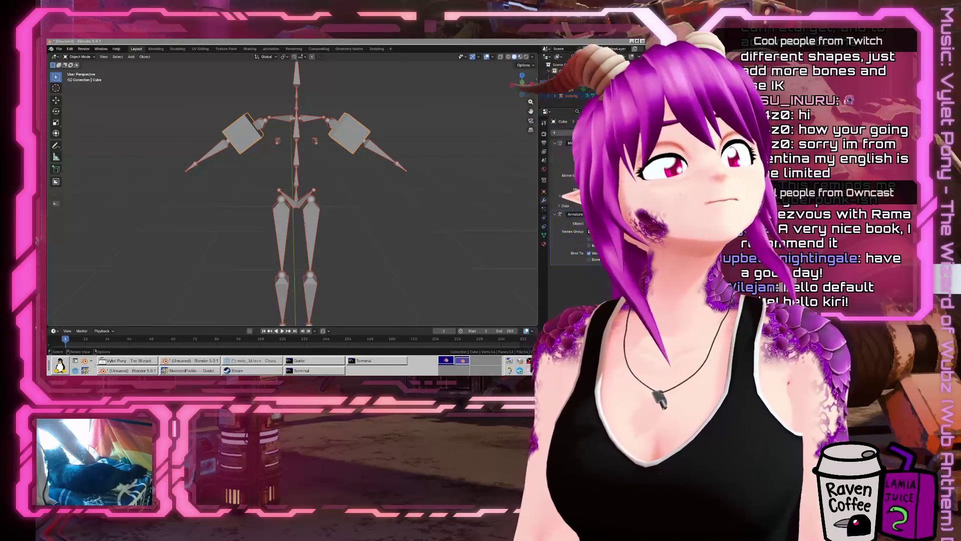
key("alt+Tab")
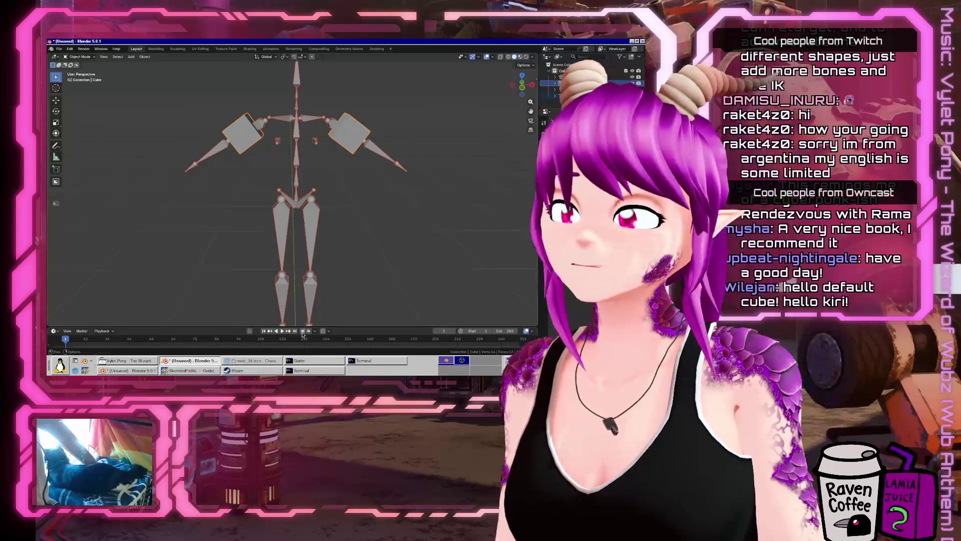
key("alt+Tab")
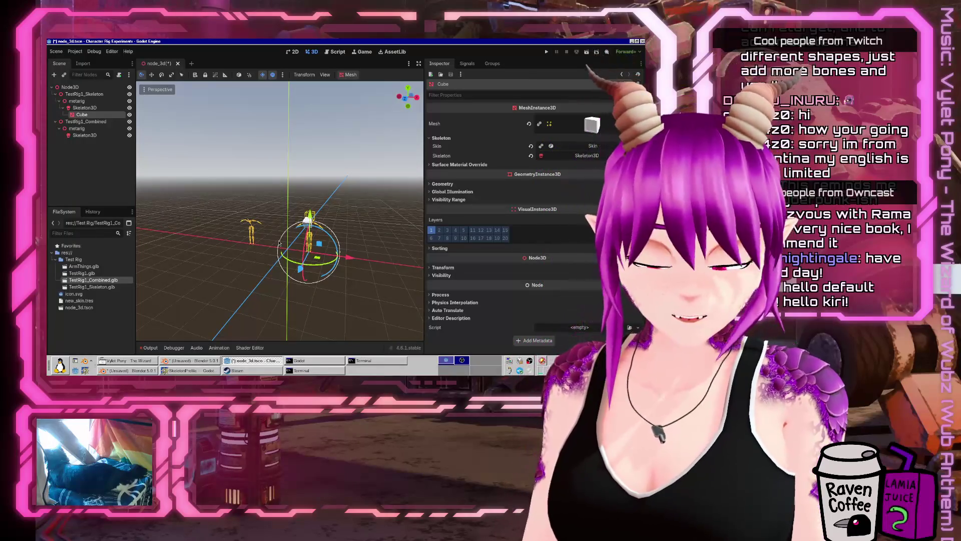
Cancel deleting the Cube node and inspect TestRig1_Skeleton.glb's Advanced Import Settings.
key("Delete")
key("Escape")
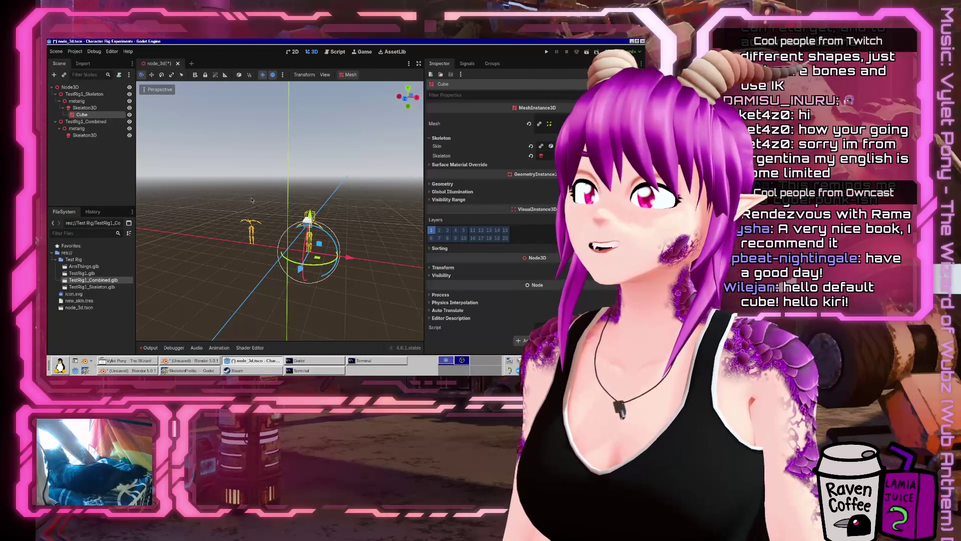
double_click(88, 287)
left_click(261, 334)
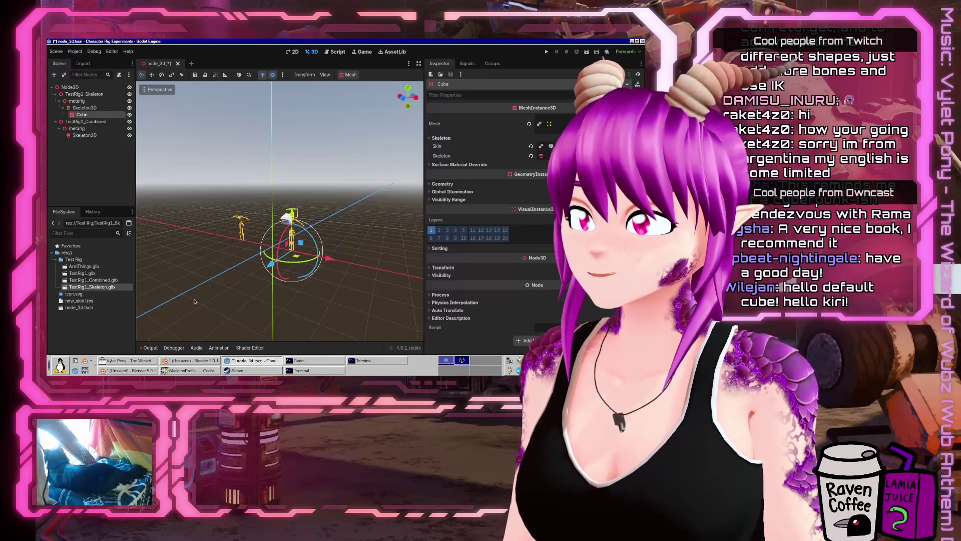
Review ArmThings.glb's import settings twice, then return to Blender.
left_click(94, 267)
double_click(94, 268)
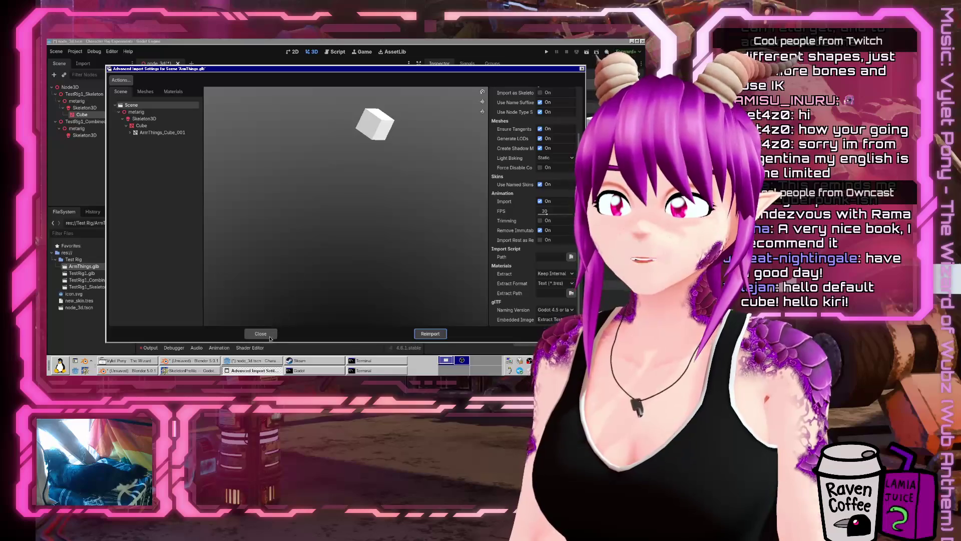
left_click(261, 333)
double_click(94, 267)
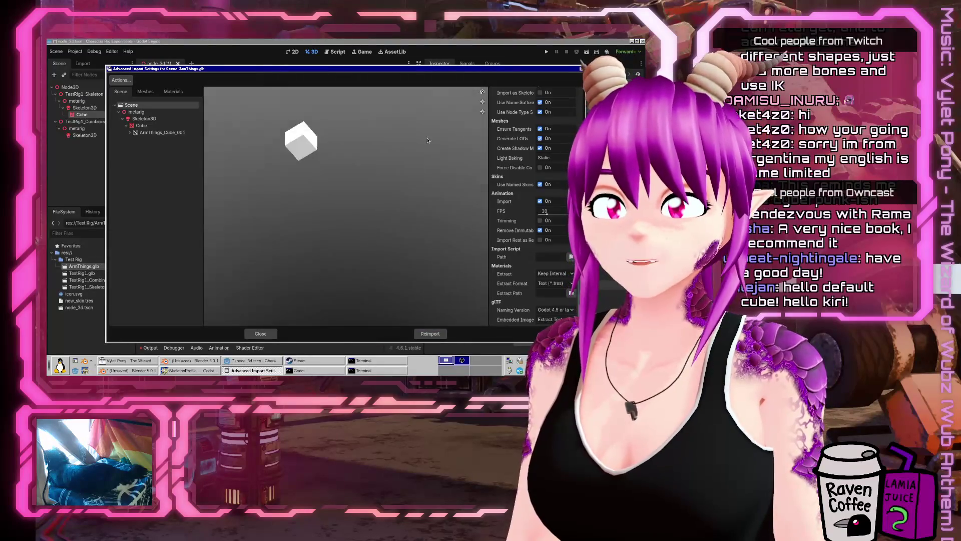
left_click(263, 335)
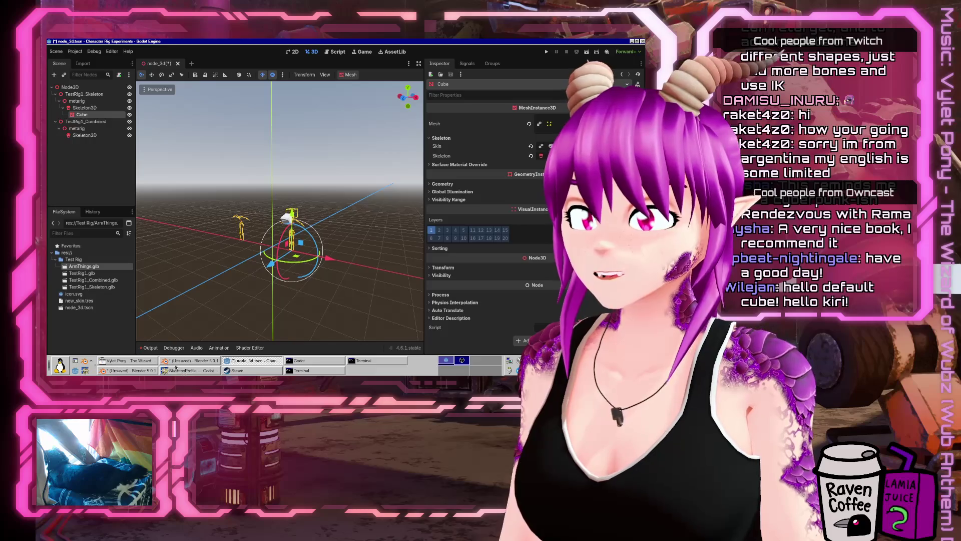
left_click(178, 362)
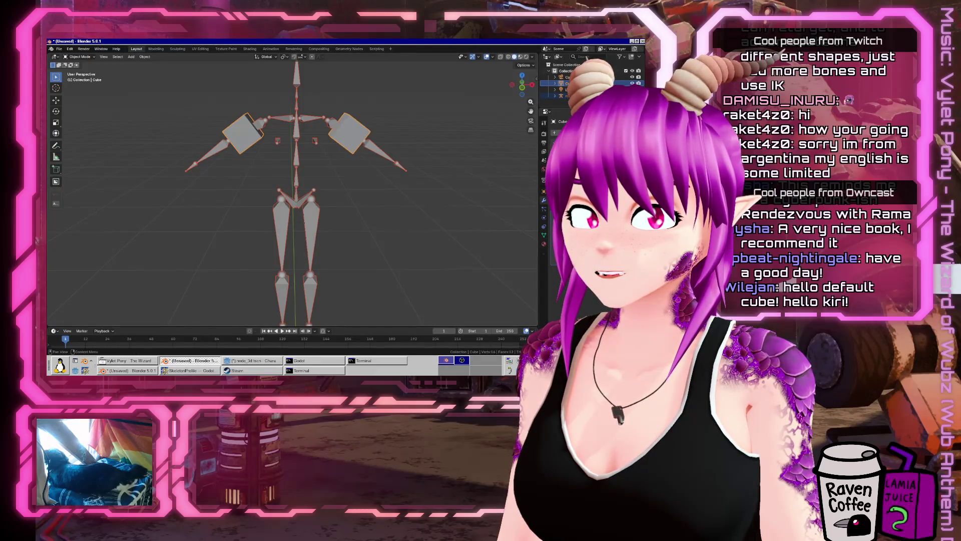
Export the rig as glTF 2.0 to ArmThings.glb in the Test Rig folder and return to Godot.
left_click(59, 48)
mouse_move(70, 143)
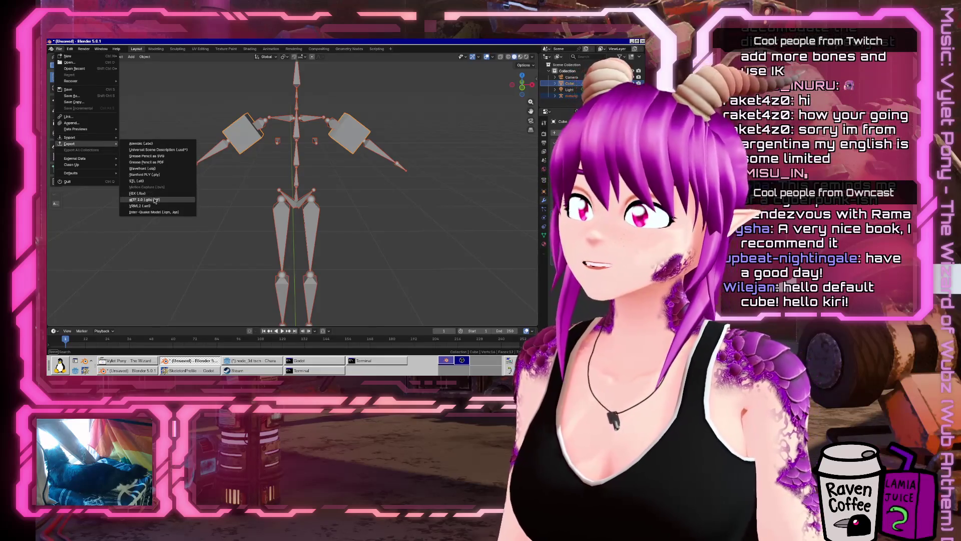
left_click(184, 204)
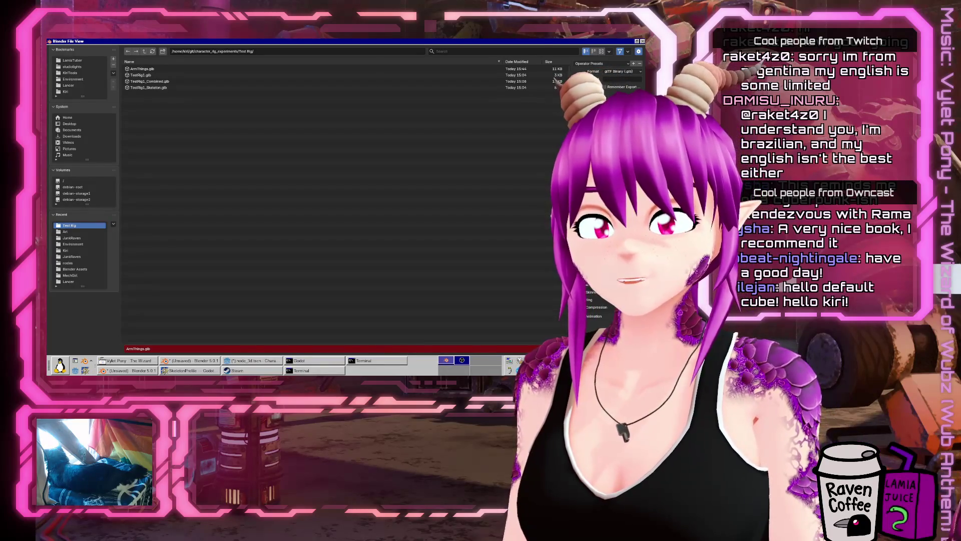
key("Return")
left_click(252, 364)
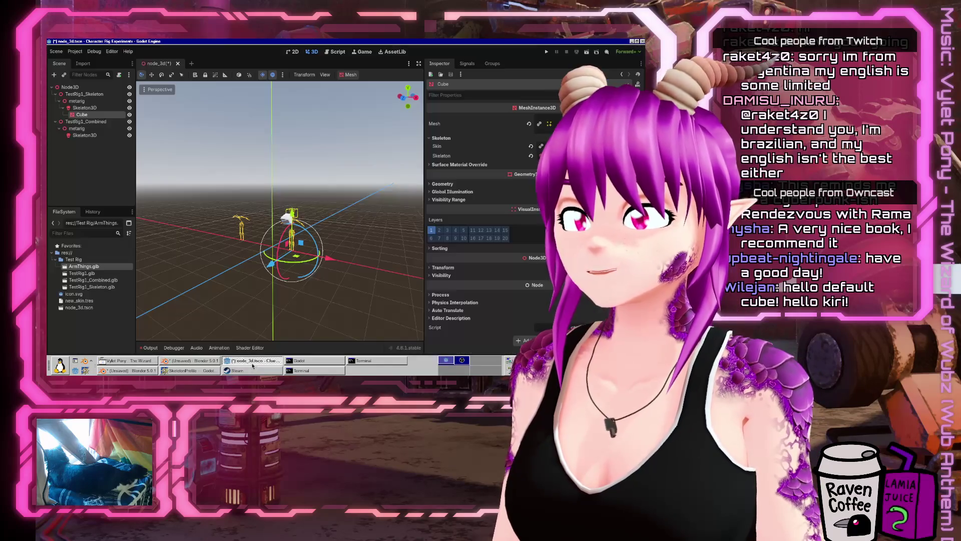
Drop ArmThings.glb into the 3D viewport, frame it, and make it a direct child of Node3D.
left_click_drag(151, 283, 382, 273)
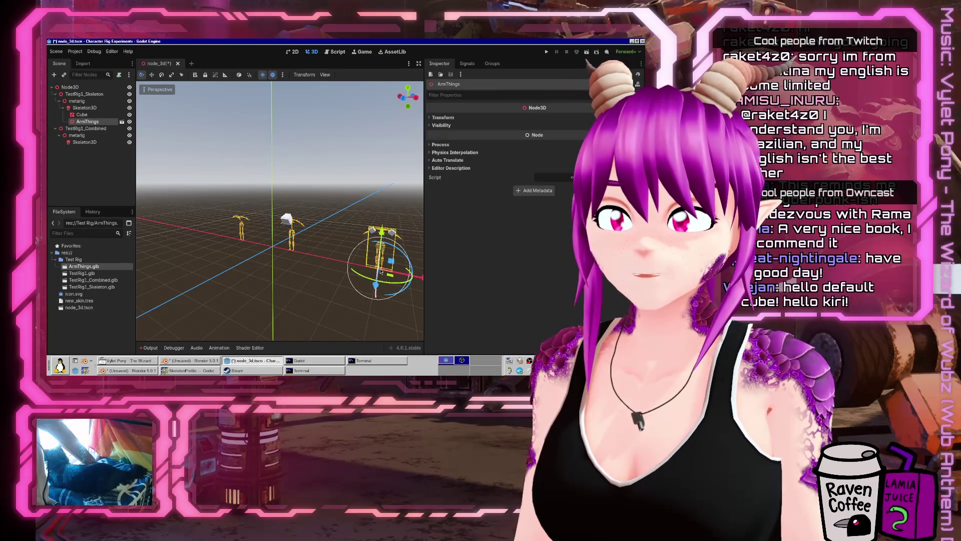
key("f")
scroll(282, 231, "up", 2)
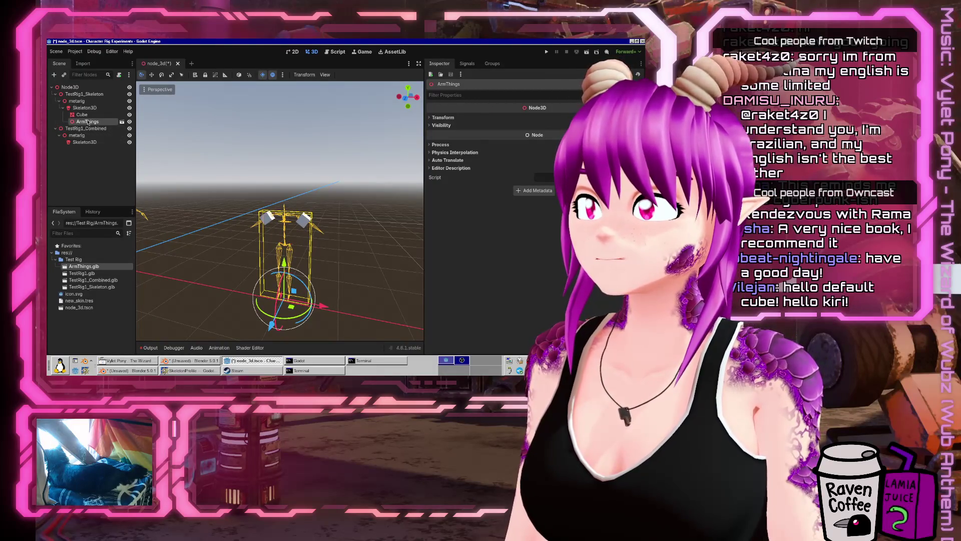
left_click_drag(83, 123, 80, 88)
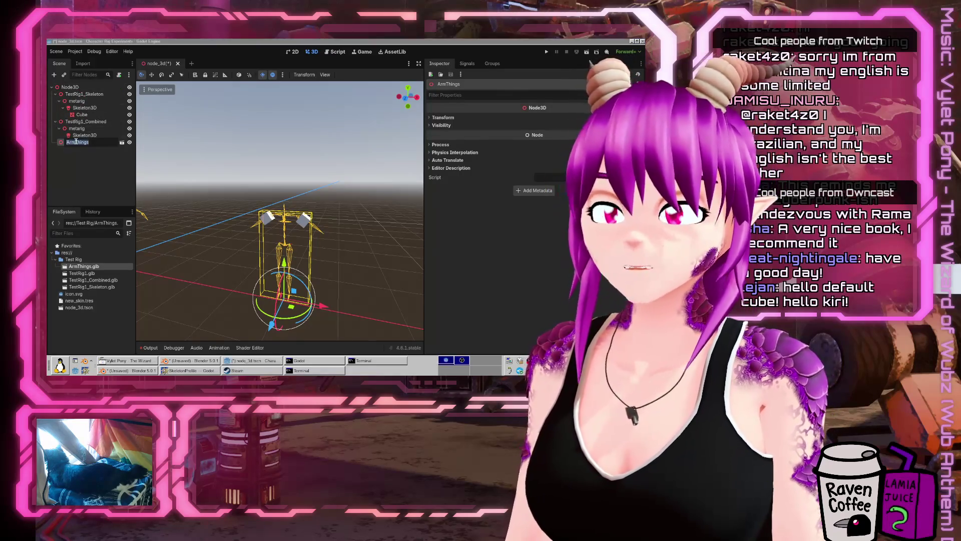
right_click(68, 145)
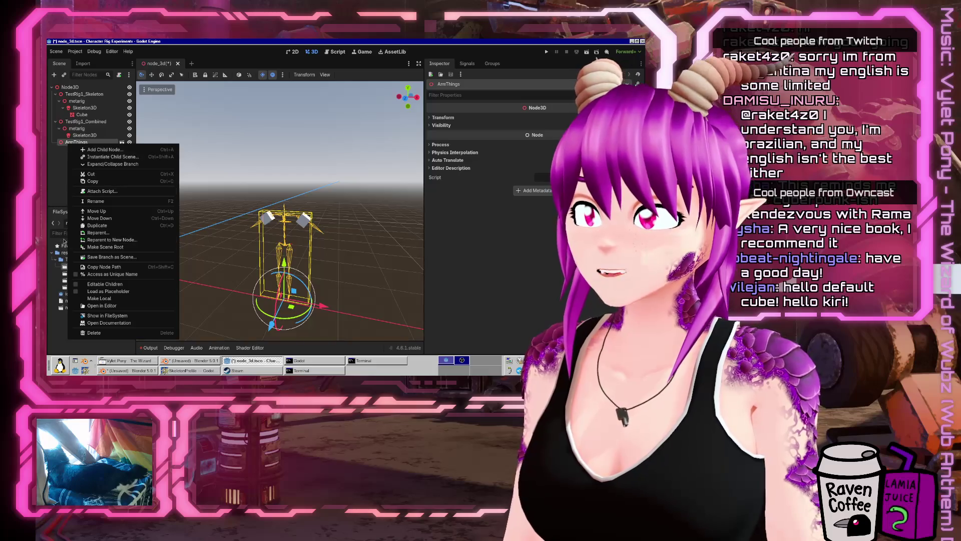
Make ArmThings local, then select its Cube and look through the Geometry properties.
left_click(99, 298)
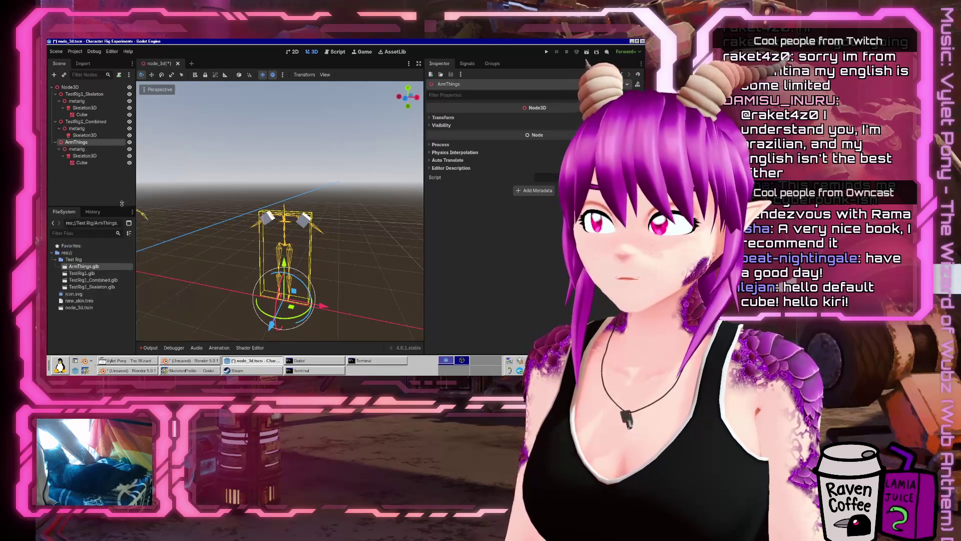
left_click(82, 164)
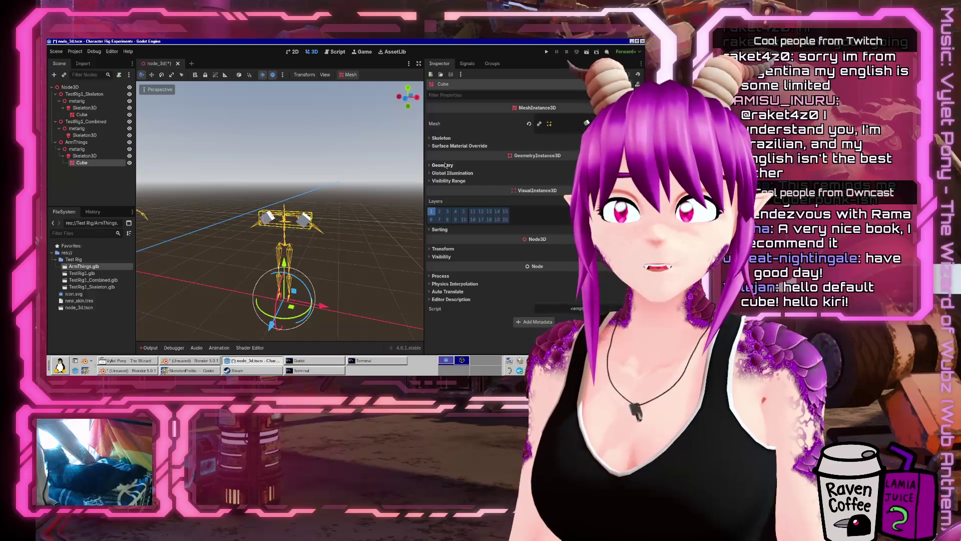
left_click(443, 165)
scroll(295, 248, "down", 5)
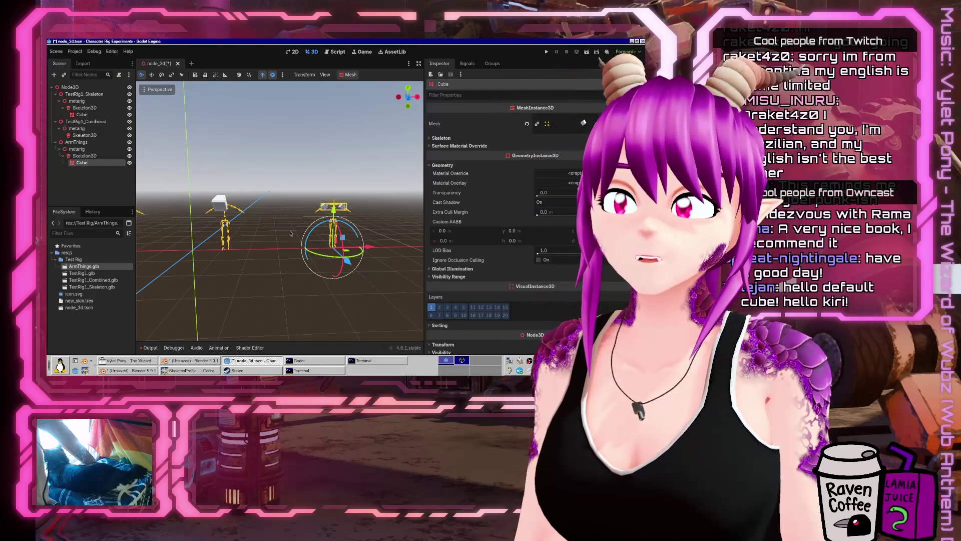
scroll(325, 246, "up", 5)
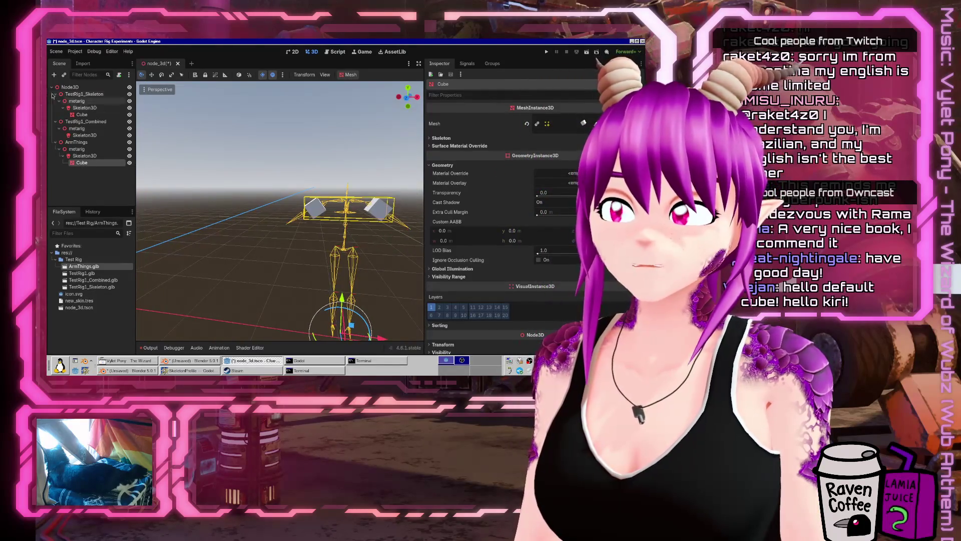
Orbit around the rig and inspect the Skeleton3D's shoulder.L bone, then select the right-hand cube.
left_click(326, 205)
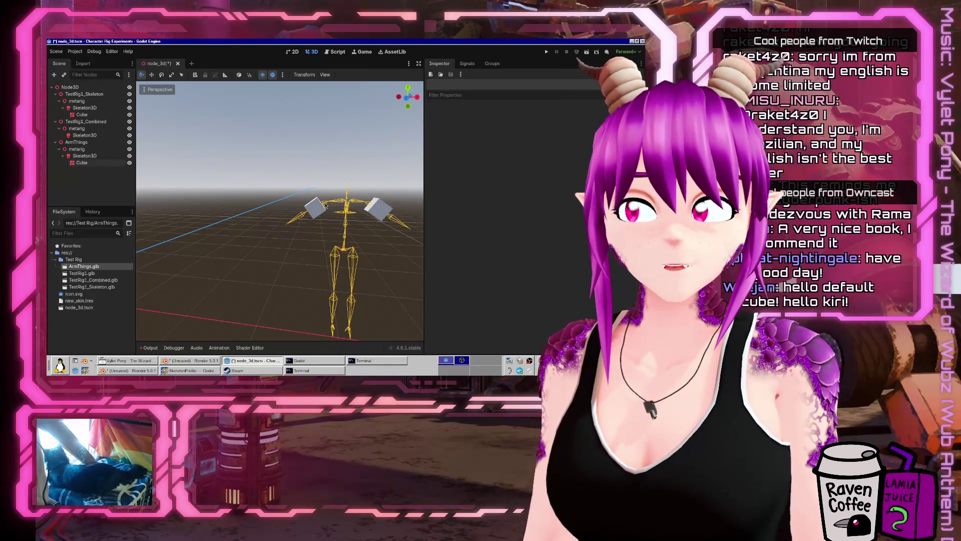
left_click_drag(360, 205, 225, 190)
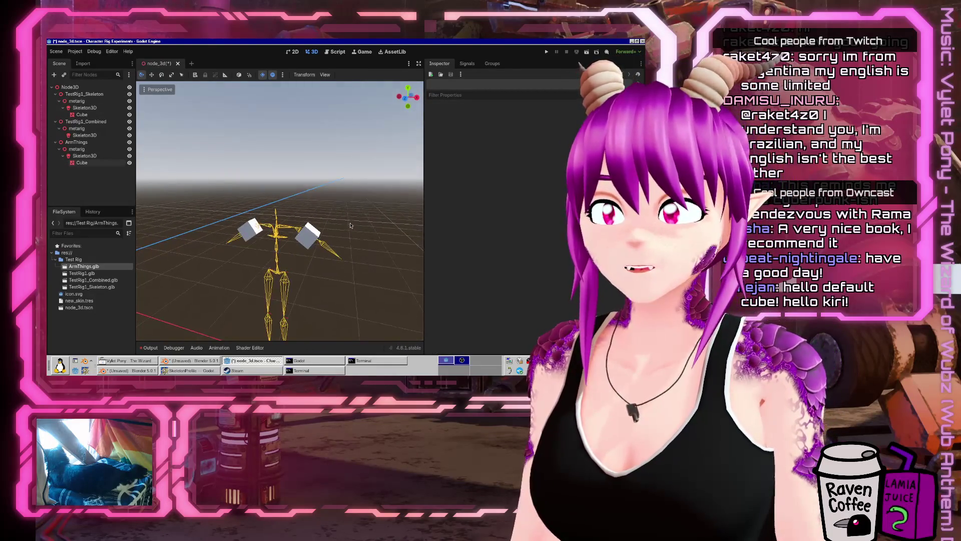
left_click(84, 156)
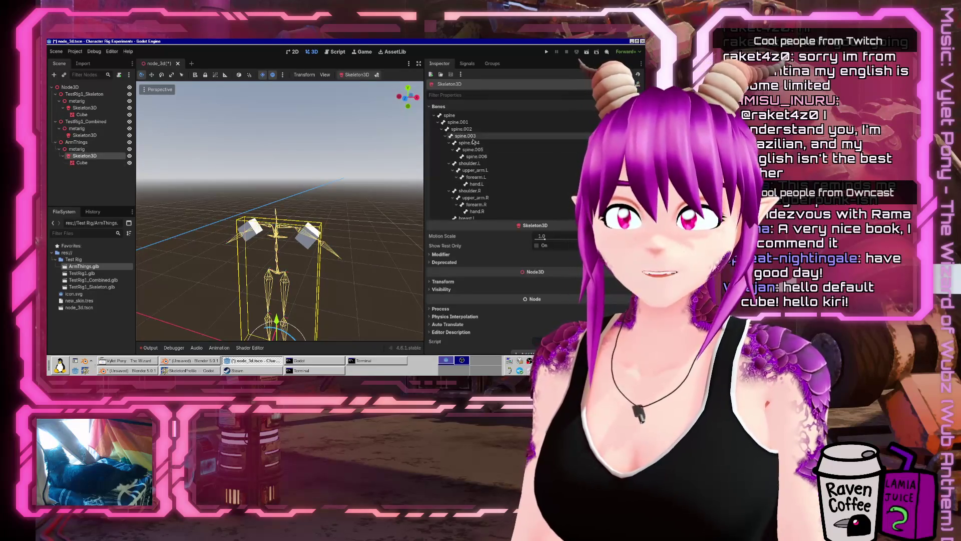
left_click(466, 165)
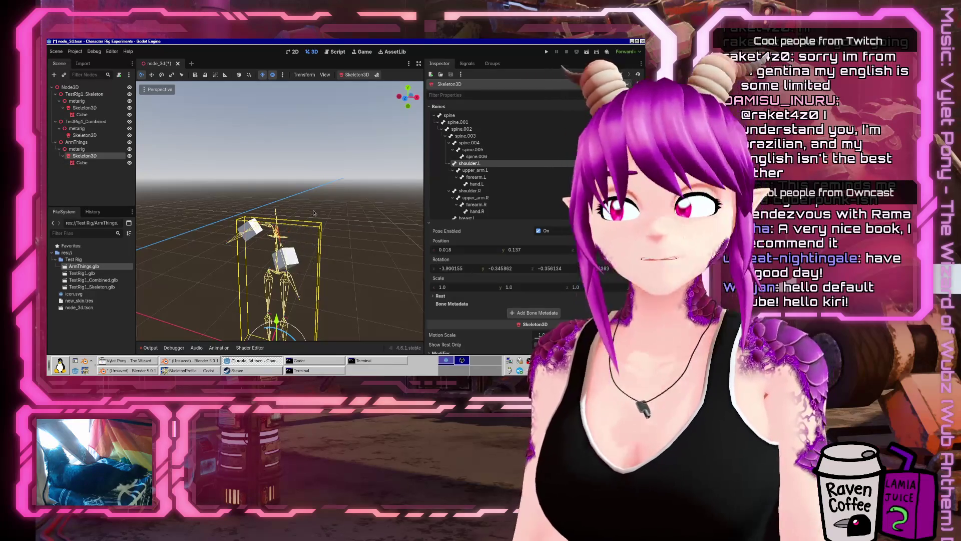
left_click(314, 230)
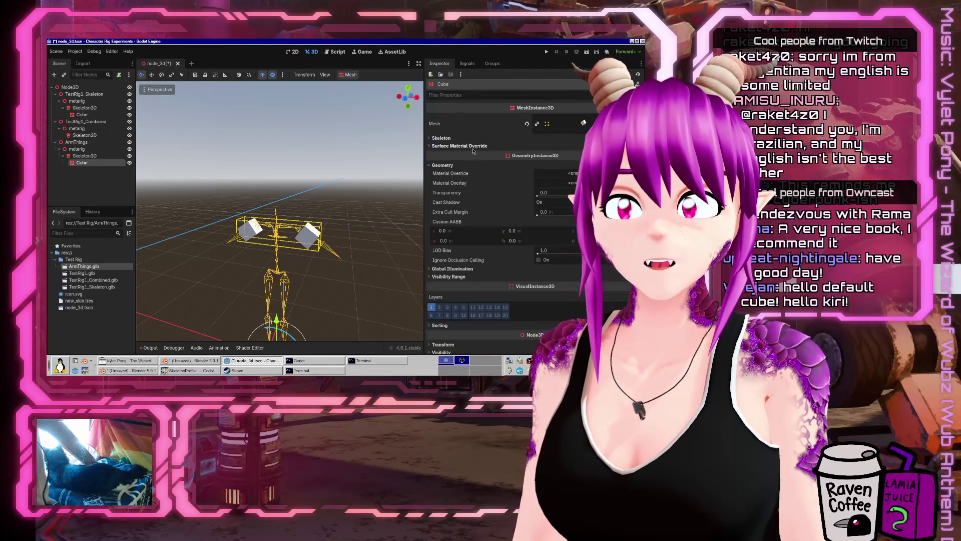
Move the Cube under TestRig1_Skeleton's Skeleton3D and reset Cube2's X position to 0.
left_click_drag(345, 193, 206, 177)
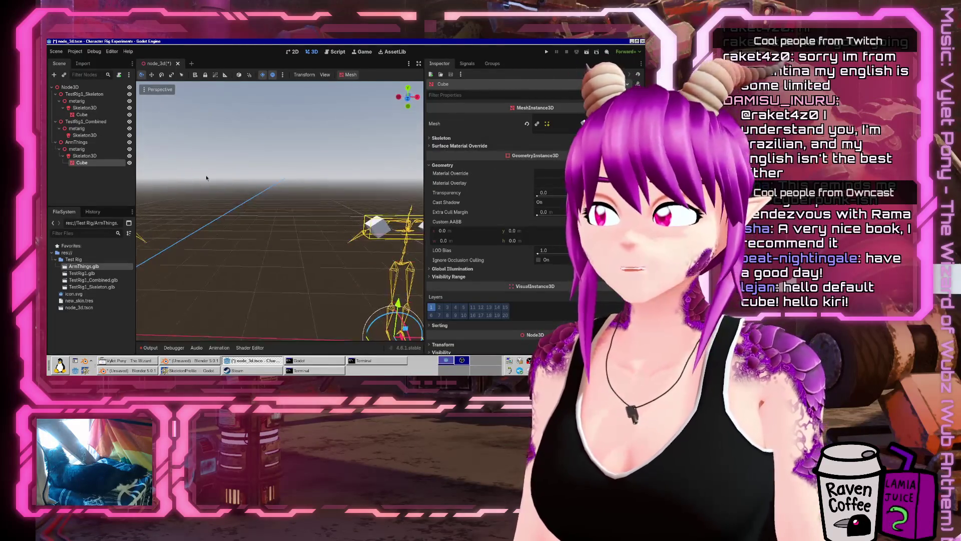
mouse_move(80, 165)
left_mouse_down()
mouse_move(82, 100)
mouse_move(91, 164)
mouse_move(99, 111)
left_mouse_up()
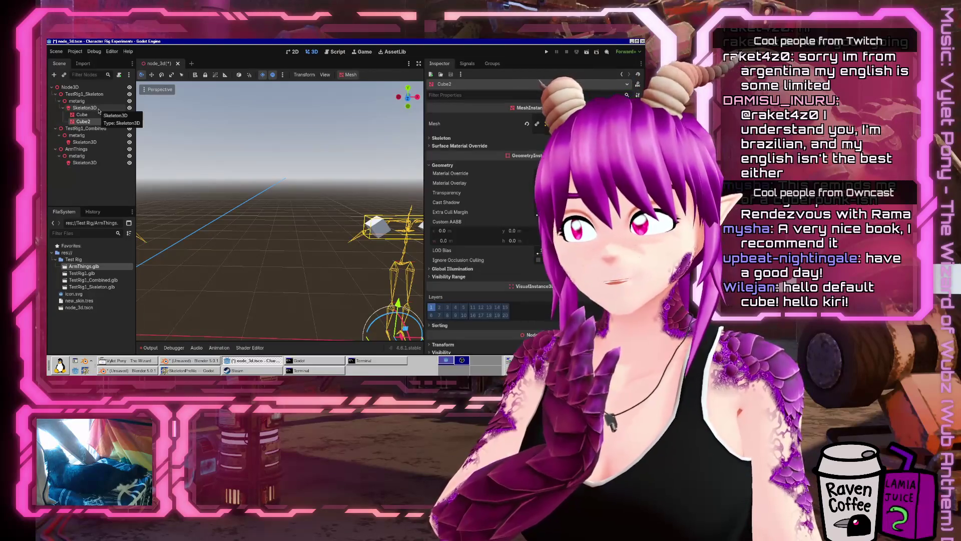
scroll(237, 229, "down", 3)
scroll(237, 229, "down", 2)
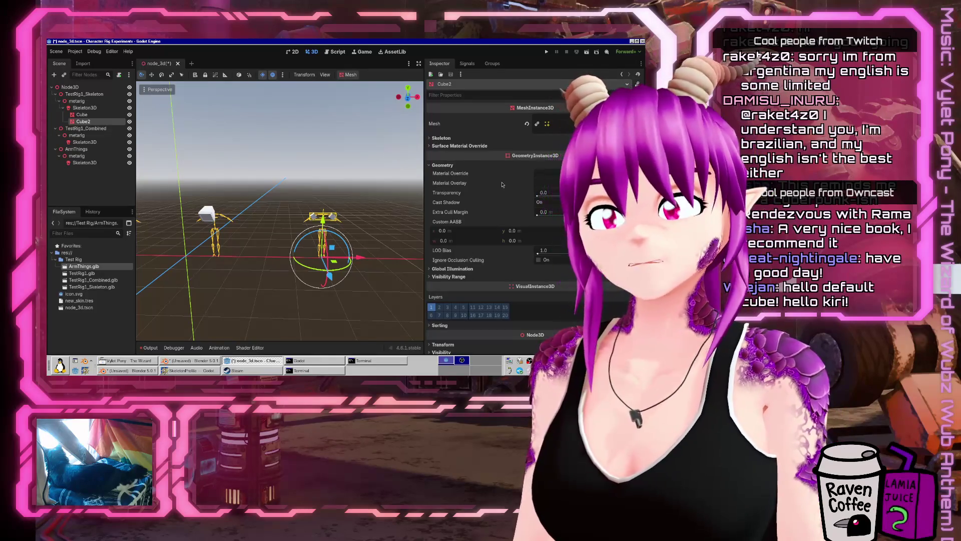
scroll(502, 185, "down", 3)
left_click(443, 274)
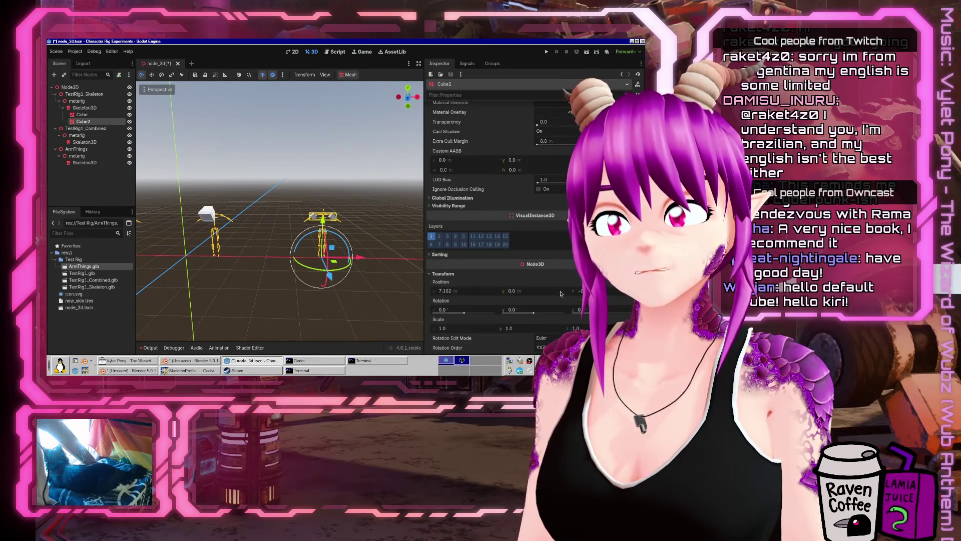
left_click(574, 282)
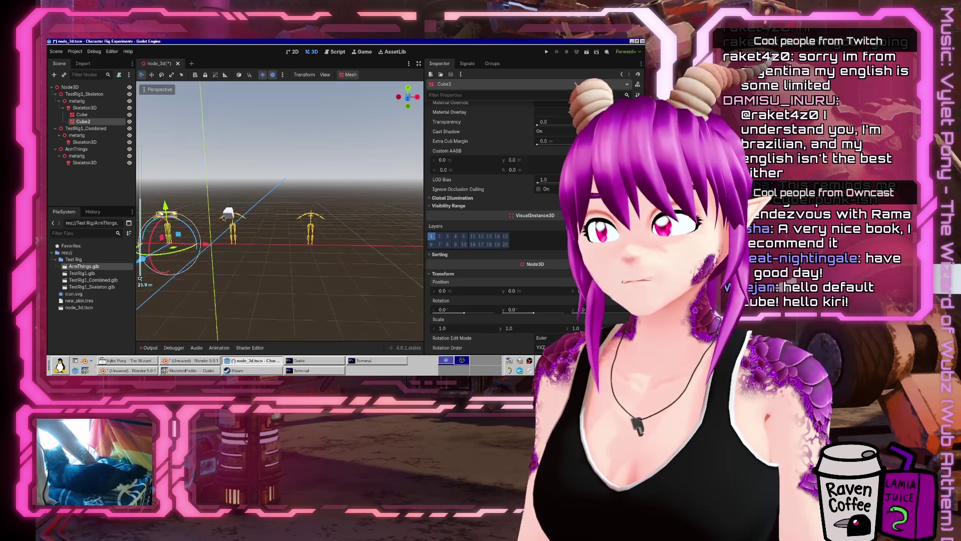
Select the Cube node and set its Transform Position x to 0.
scroll(237, 233, "up", 3)
scroll(237, 233, "down", 3)
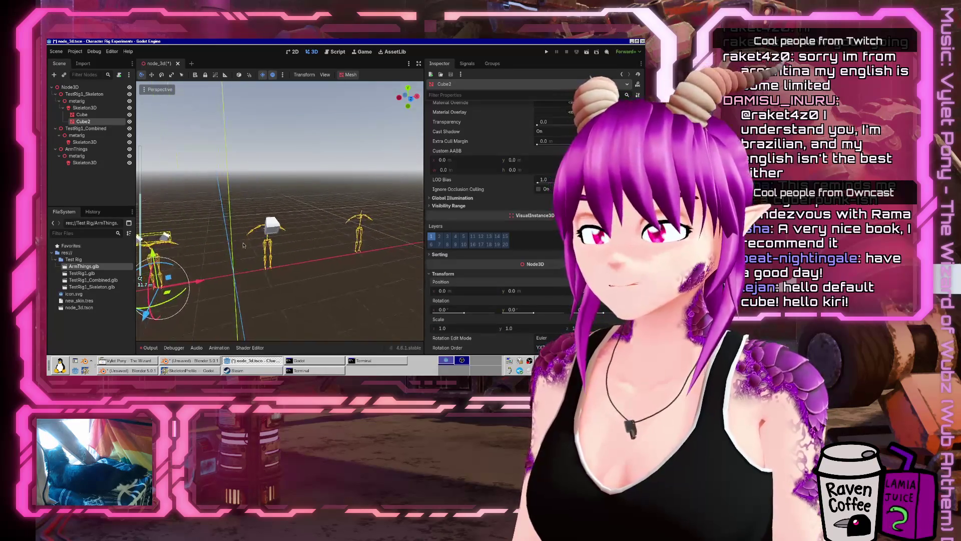
left_click(175, 190)
left_click(82, 115)
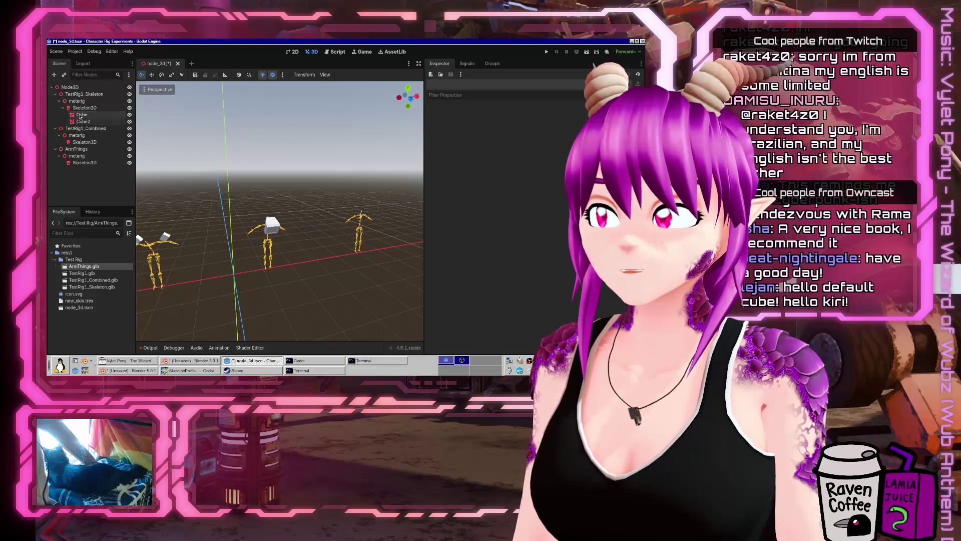
left_click(443, 267)
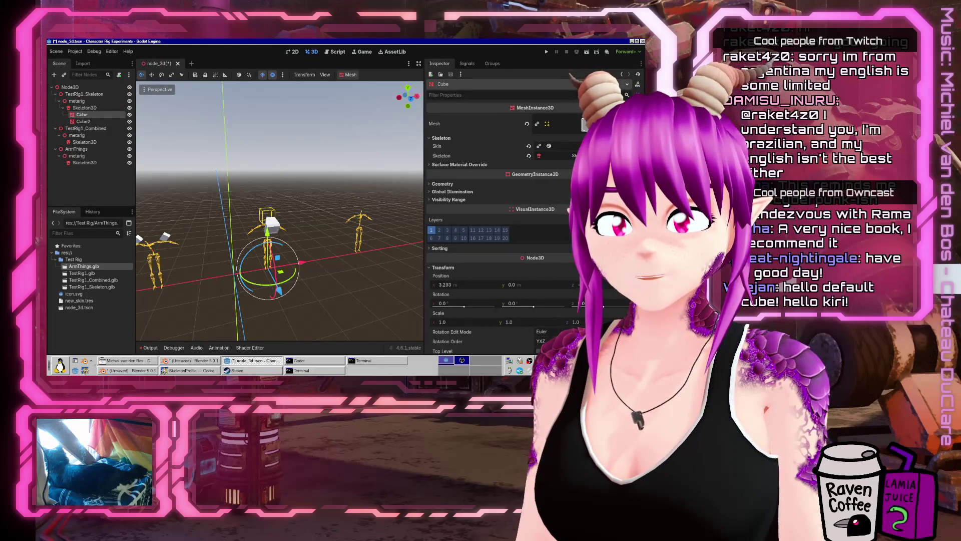
type("0")
key("Return")
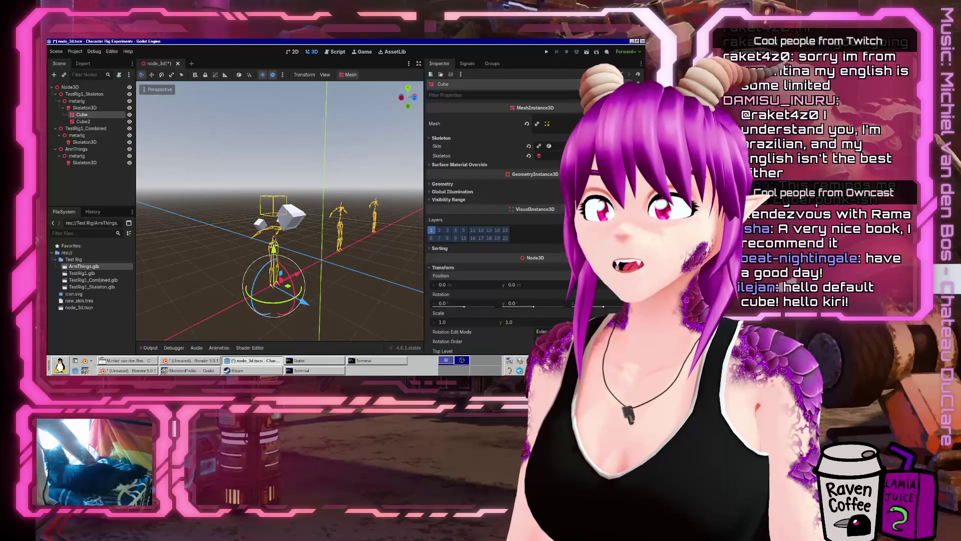
Select Cube2 and open the node picker for its Skeleton property.
left_click(262, 226)
scroll(300, 234, "up", 4)
left_click_drag(301, 234, 395, 206)
scroll(395, 207, "down", 1)
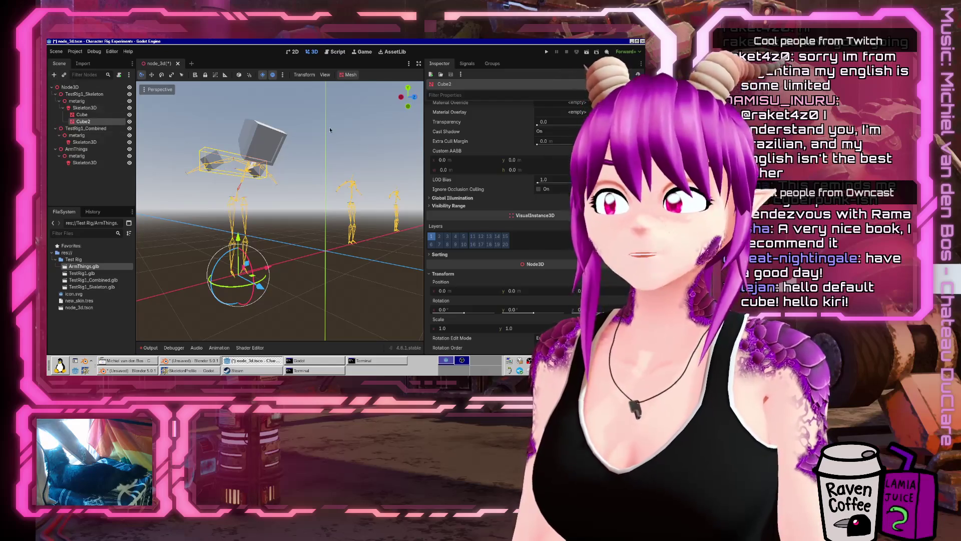
scroll(553, 170, "up", 3)
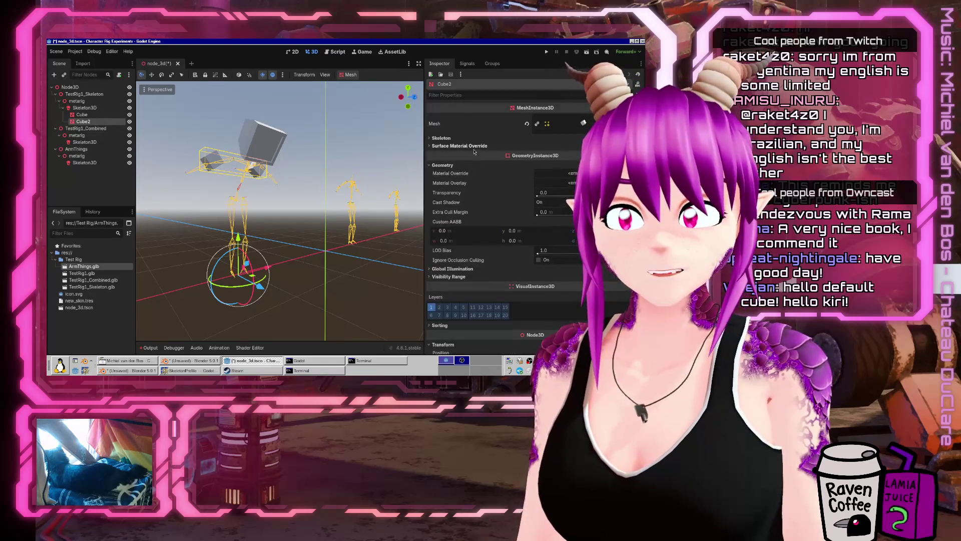
left_click(443, 138)
left_click(549, 157)
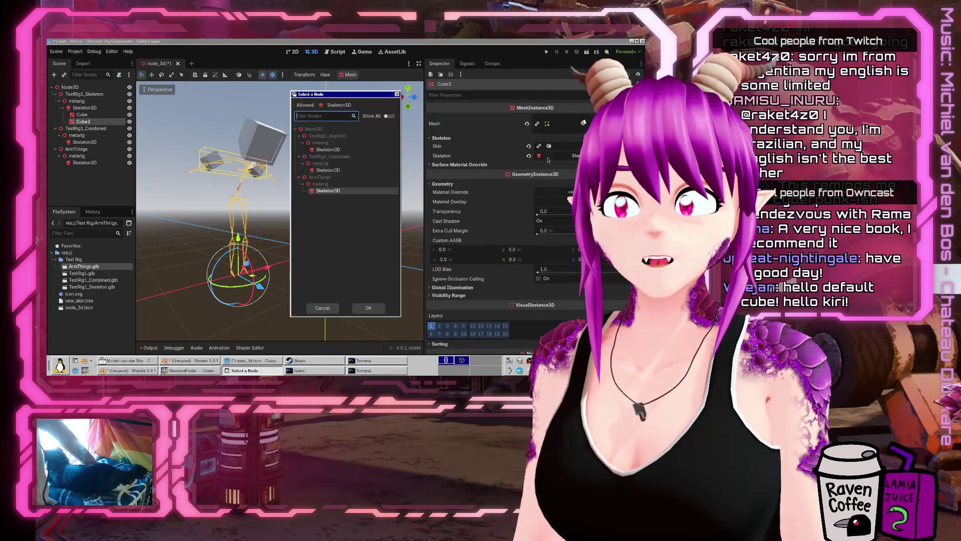
Assign the first rig's Skeleton3D as Cube2's skeleton.
left_click(345, 150)
left_click(369, 308)
scroll(221, 209, "up", 5)
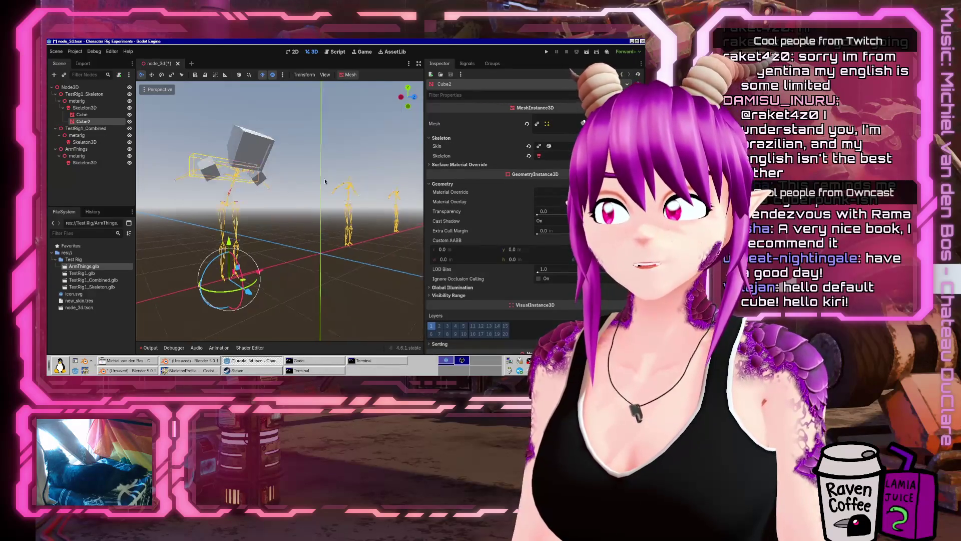
scroll(222, 209, "down", 5)
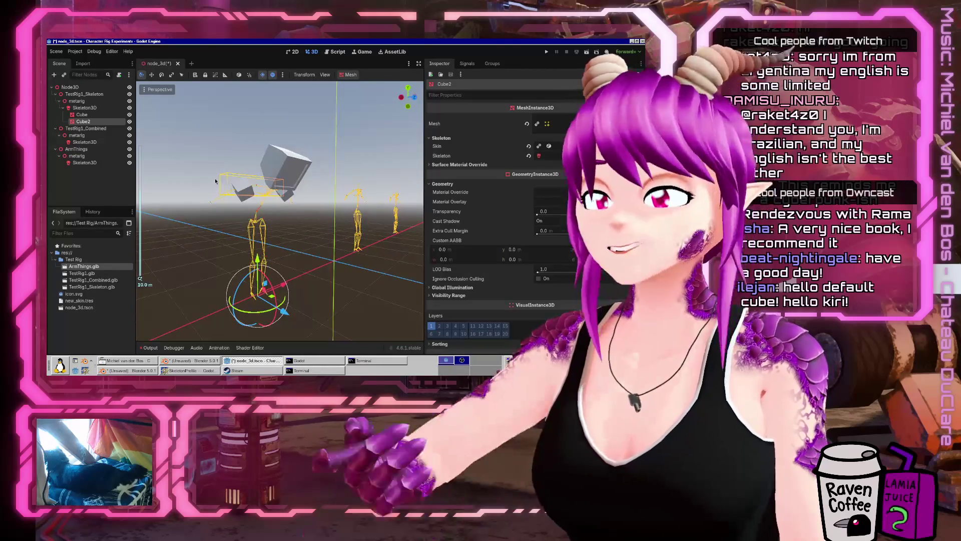
left_click_drag(222, 209, 341, 223)
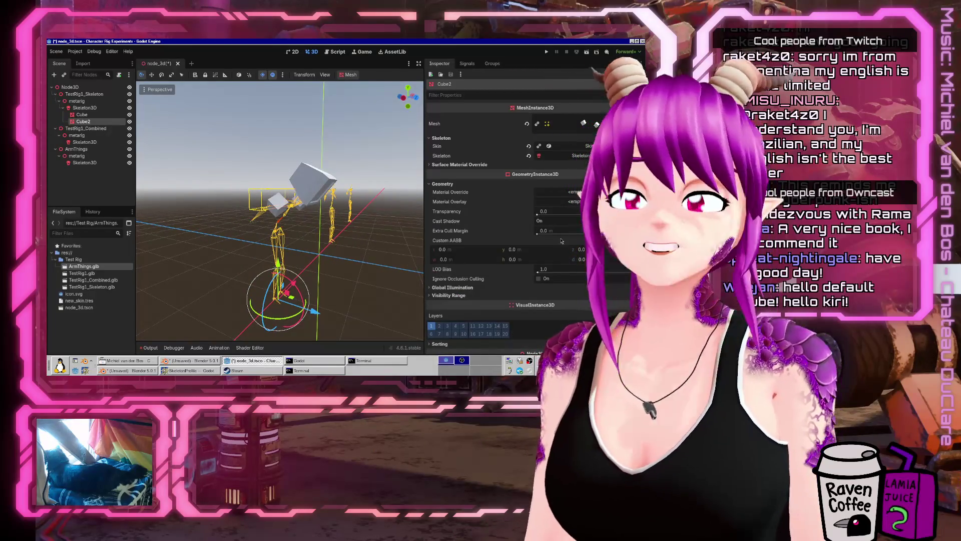
Rotate bone shoulder.L to x -0.150155 so the arm and cube swing upward.
left_click(84, 107)
left_click(469, 164)
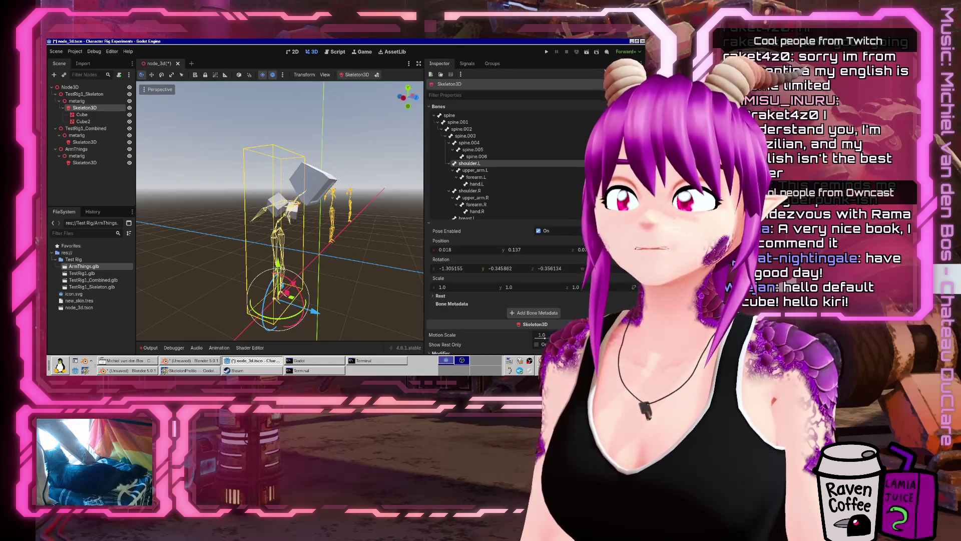
scroll(279, 210, "down", 5)
scroll(268, 217, "up", 4)
left_click_drag(474, 270, 464, 271)
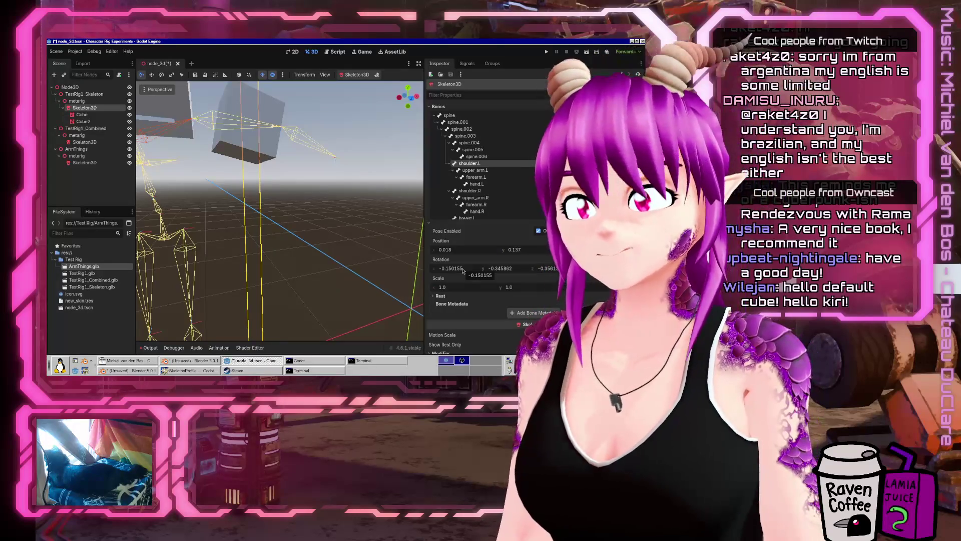
scroll(309, 234, "down", 6)
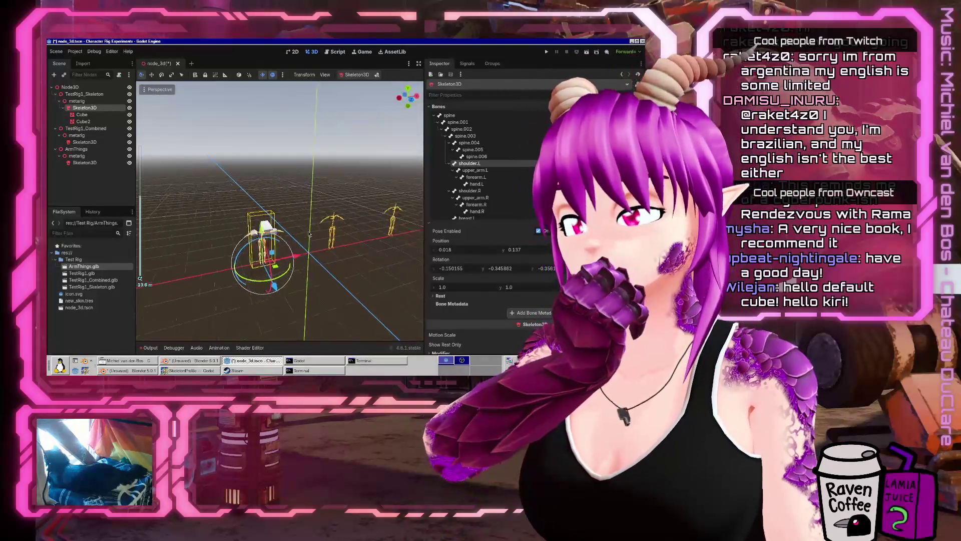
left_click_drag(304, 236, 305, 229)
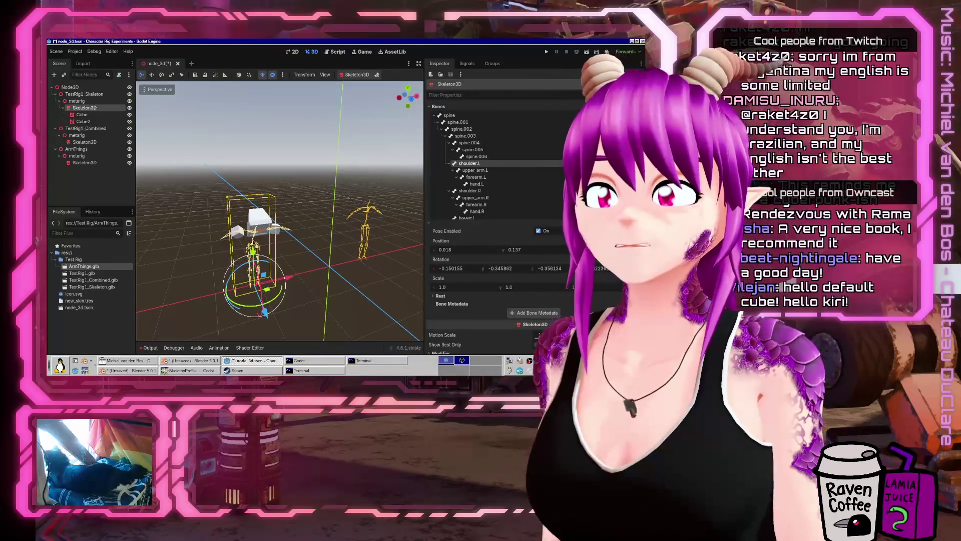
left_click(83, 122)
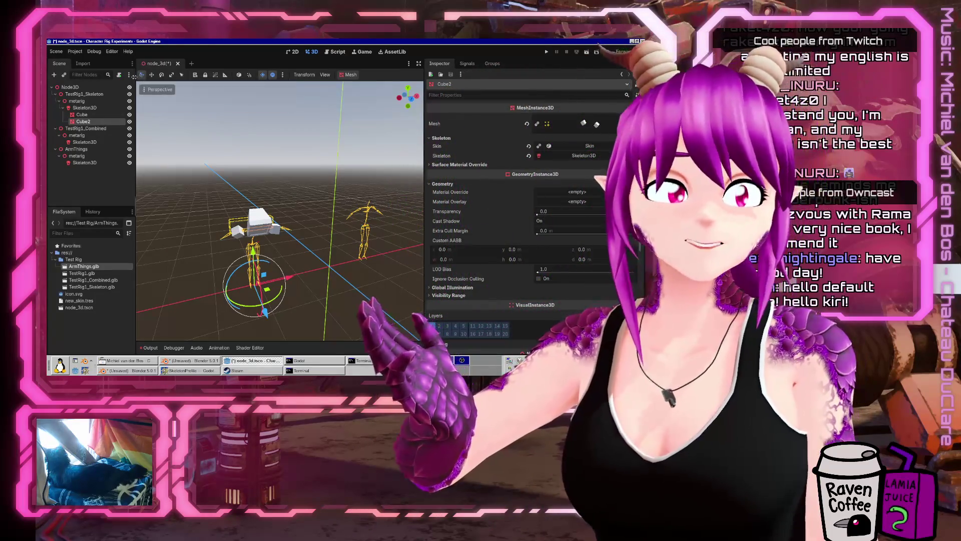
right_click(70, 88)
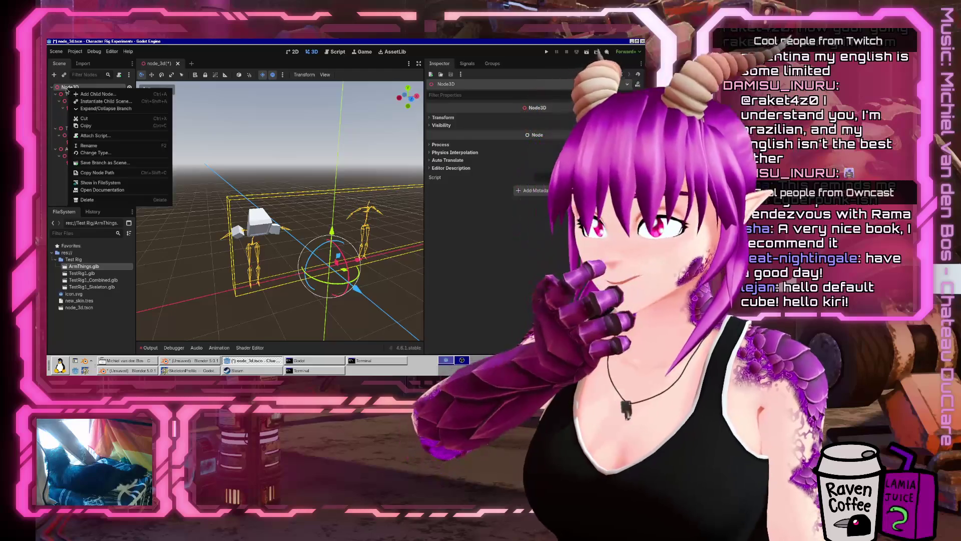
Attach a new node_3d.gd script to Node3D and add a _ready function.
left_click(106, 136)
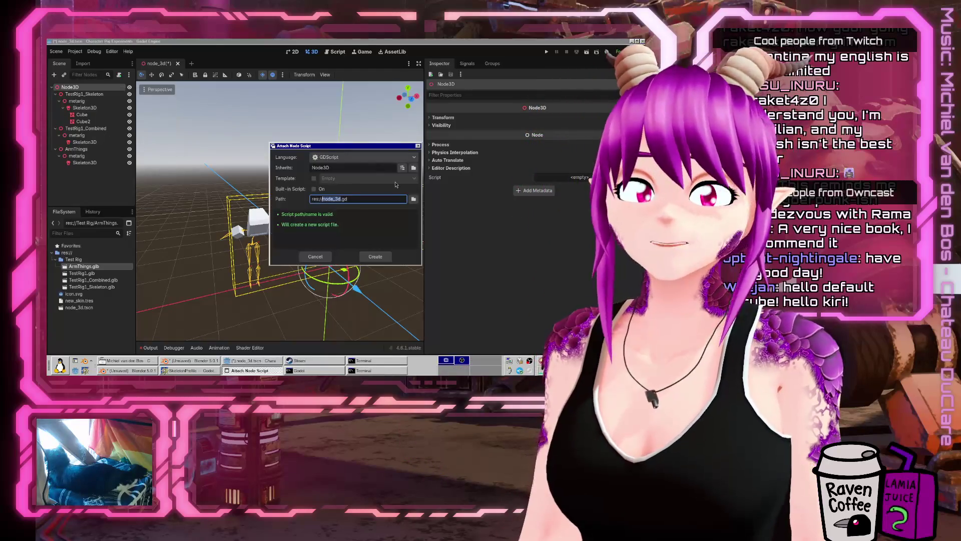
left_click(374, 258)
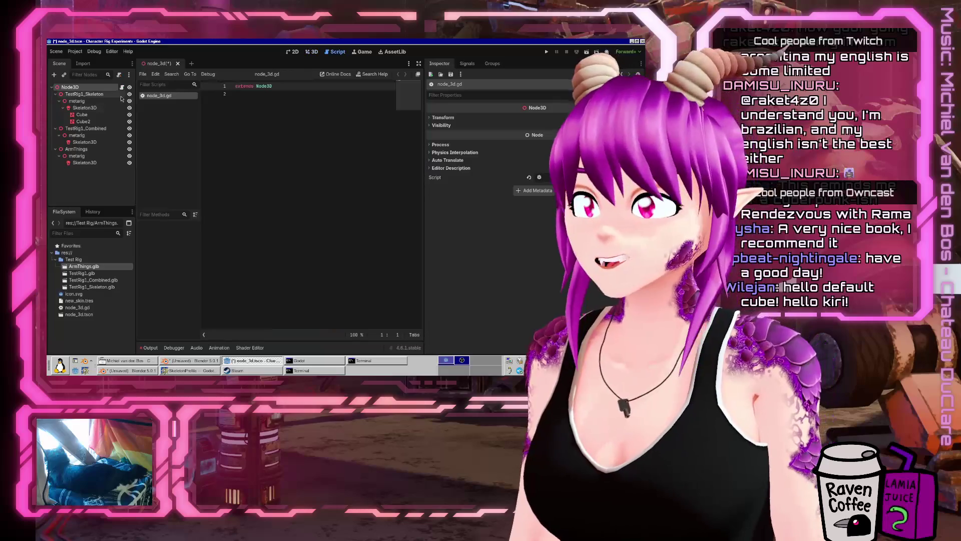
left_click(254, 123)
key("Return")
key("Return")
key("Return")
key("Up")
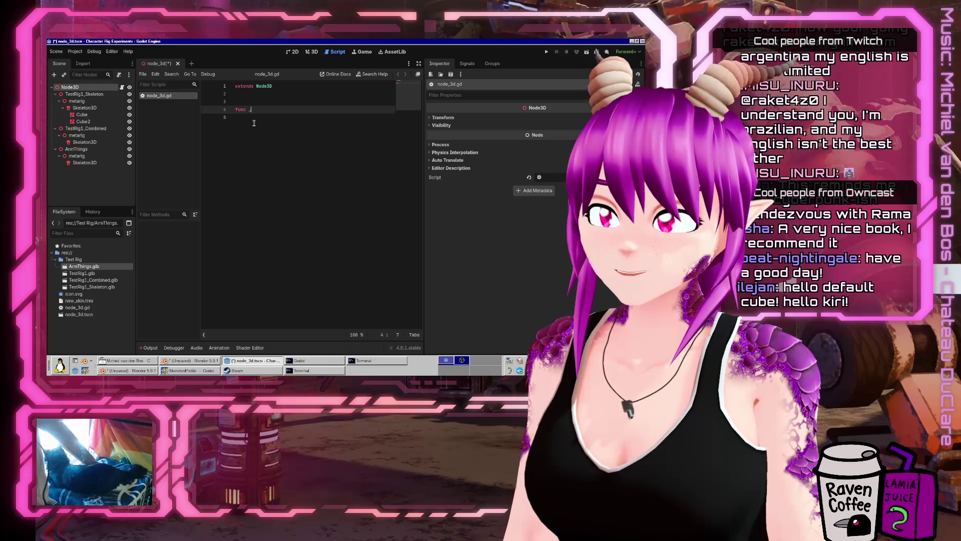
type("rea")
key("Return")
key("Return")
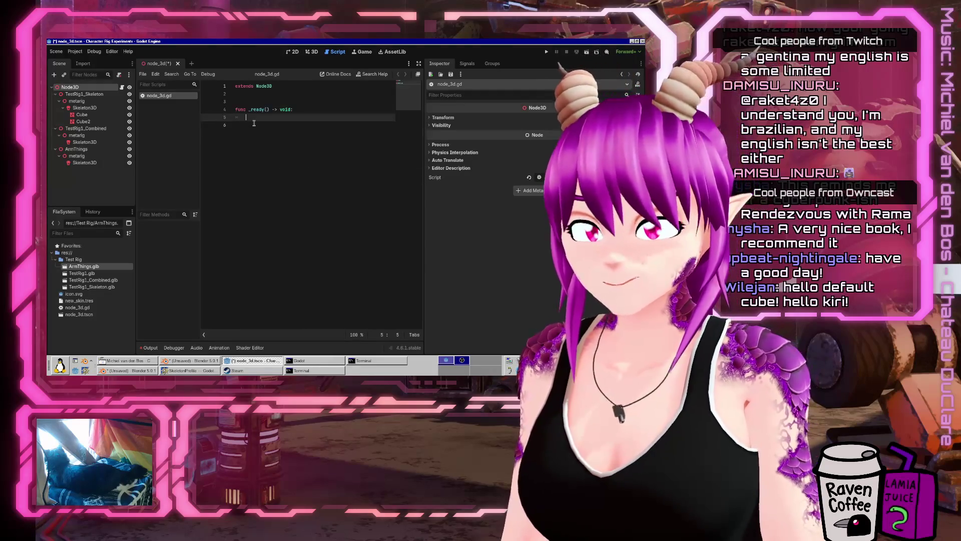
Make _ready load 'res://Test Rig/ArmThings.glb' into test_thing, print it, and save.
mouse_move(423, 181)
left_mouse_down()
mouse_move(526, 181)
mouse_move(513, 182)
left_mouse_up()
left_click(328, 124)
left_click(326, 121)
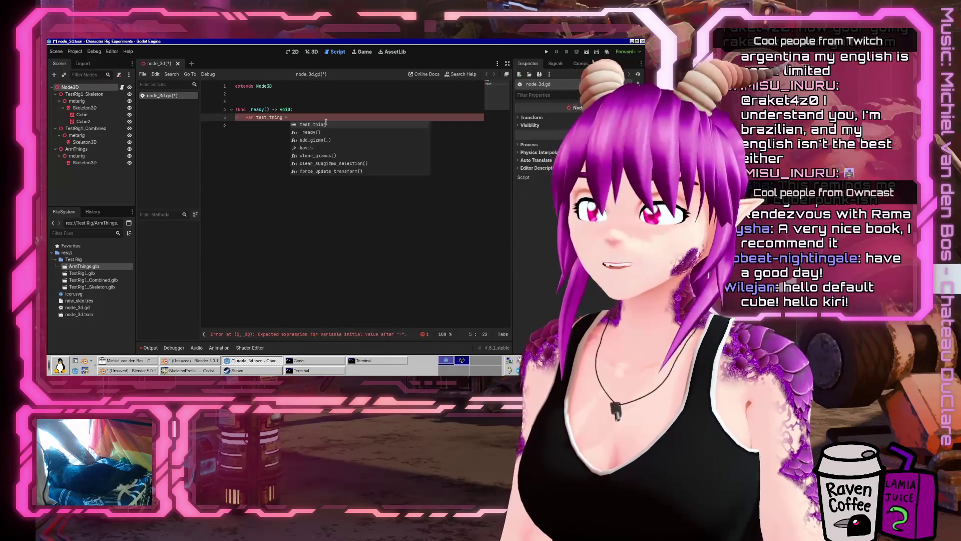
type("load(\"")
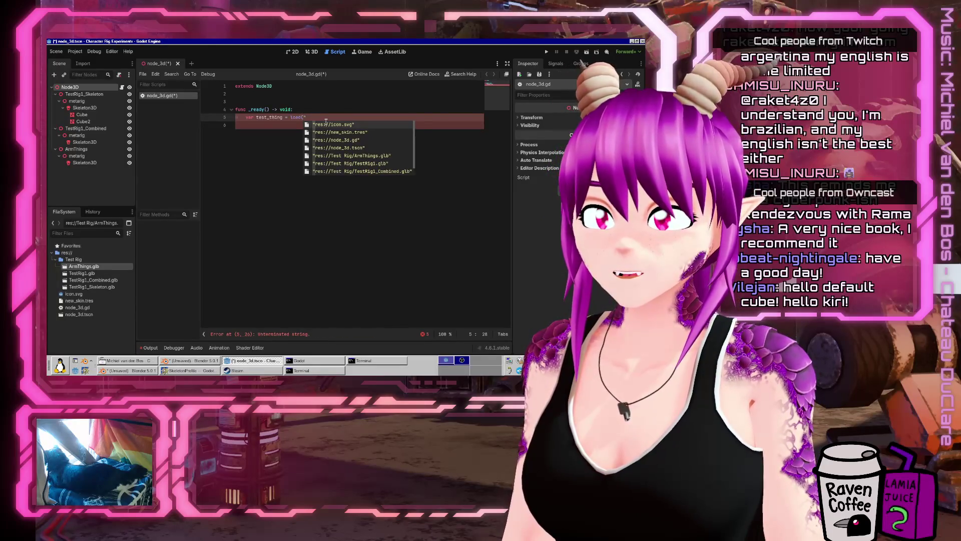
type("Test")
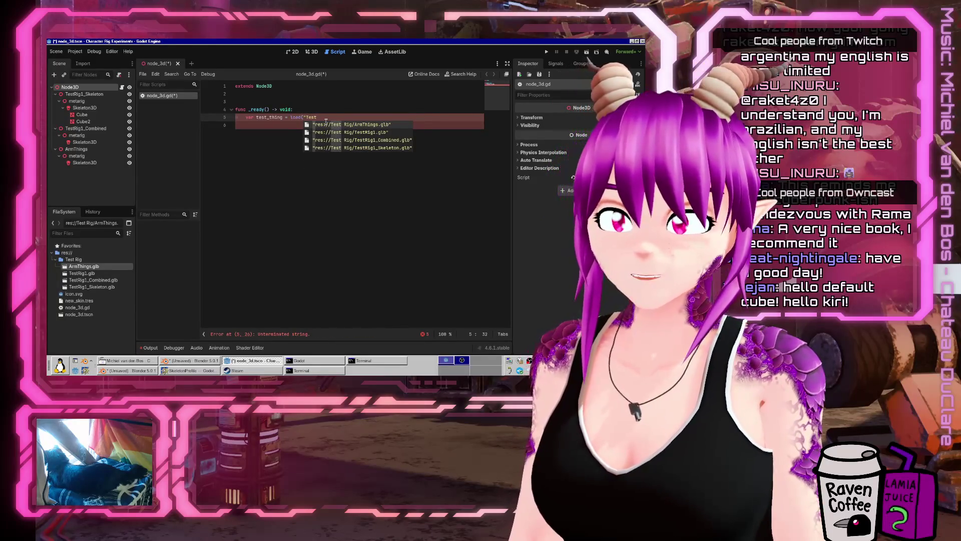
key("Return")
key("Return")
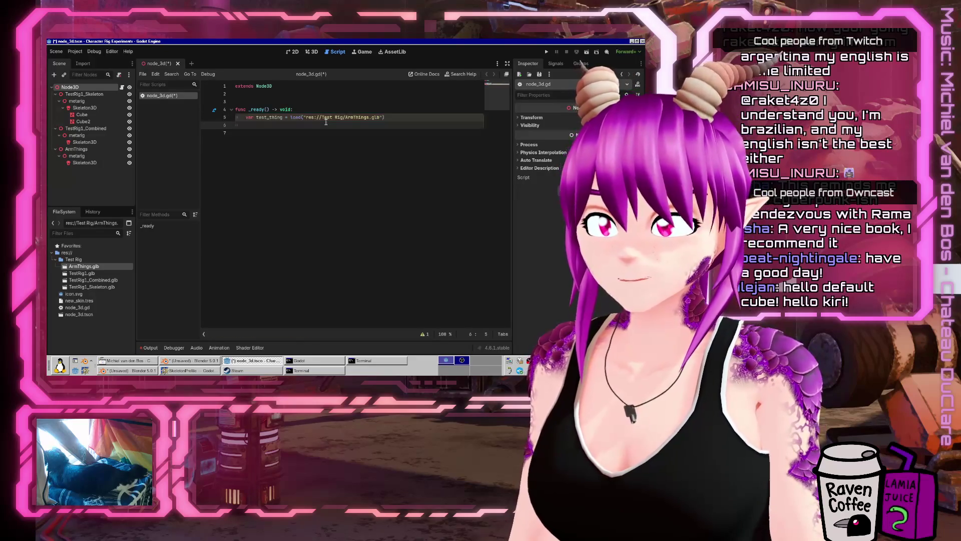
type("est_thing)")
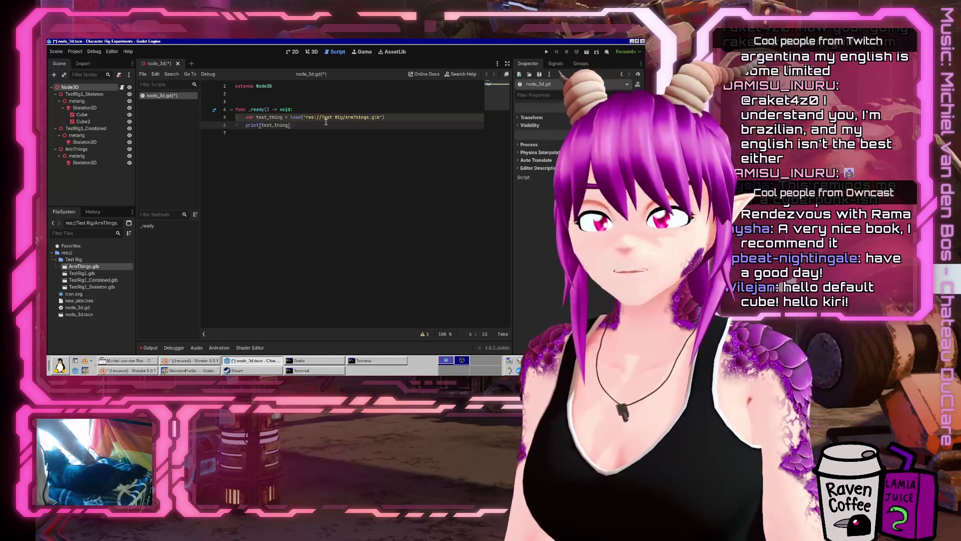
scroll(321, 160, "up", 8)
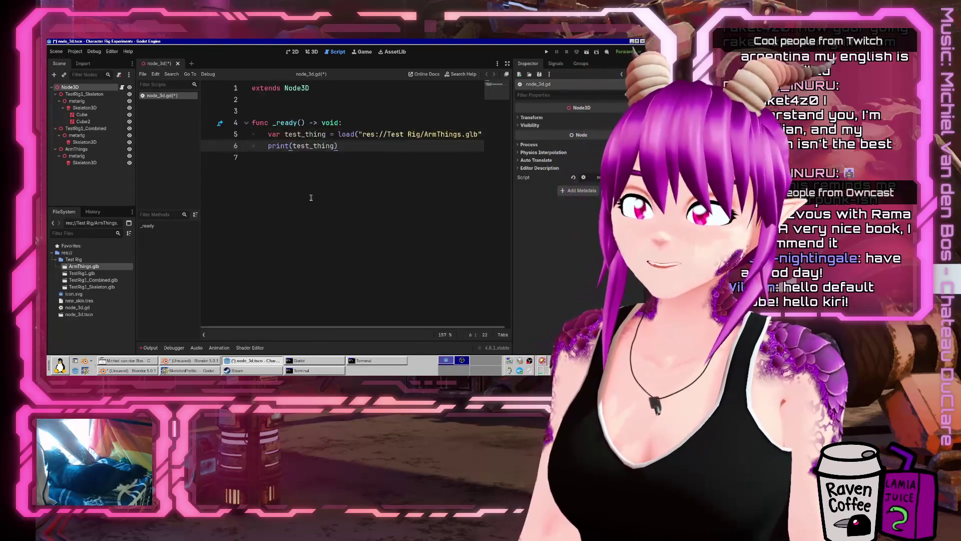
left_click_drag(134, 173, 110, 174)
key("ctrl+s")
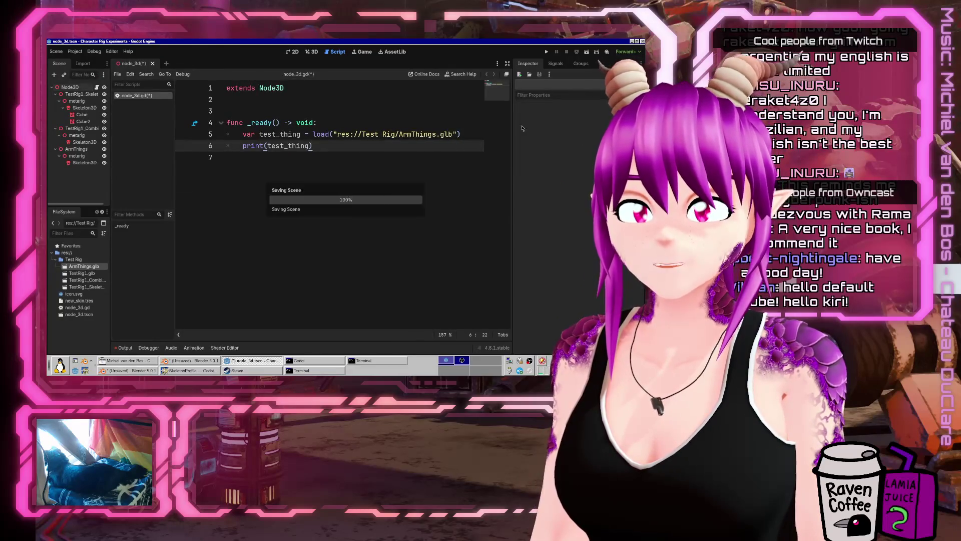
Run the current scene as main to print ArmThings.glb, then stop the test run.
left_click(547, 52)
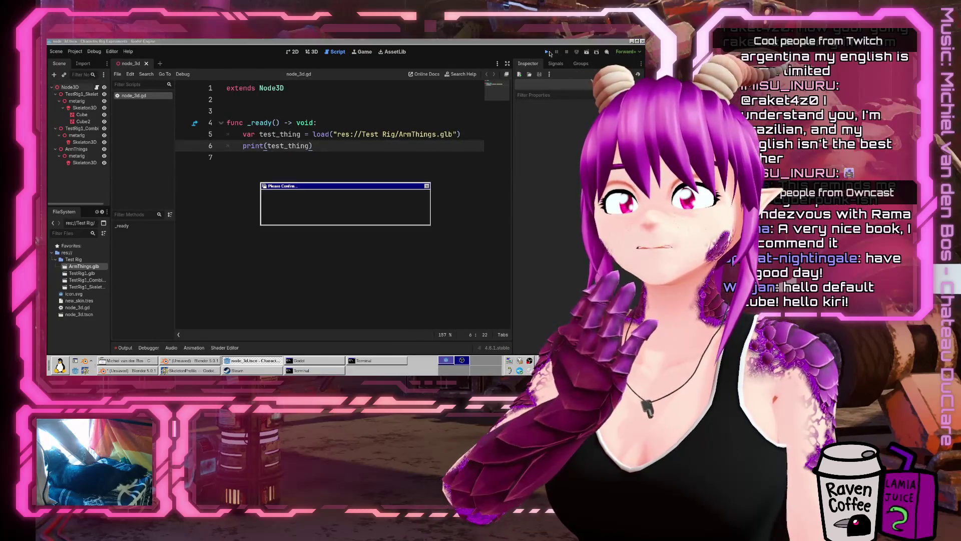
left_click(399, 218)
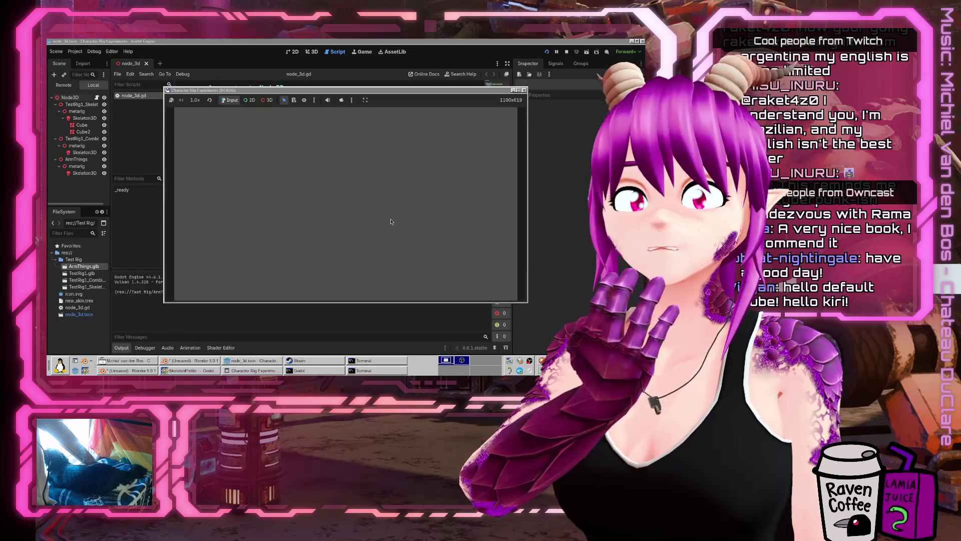
left_click(152, 305)
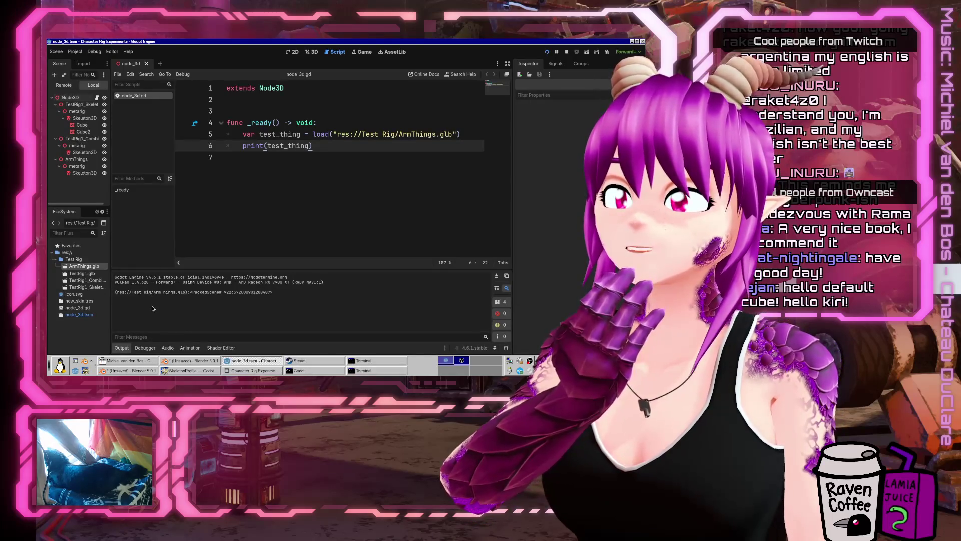
left_click(567, 52)
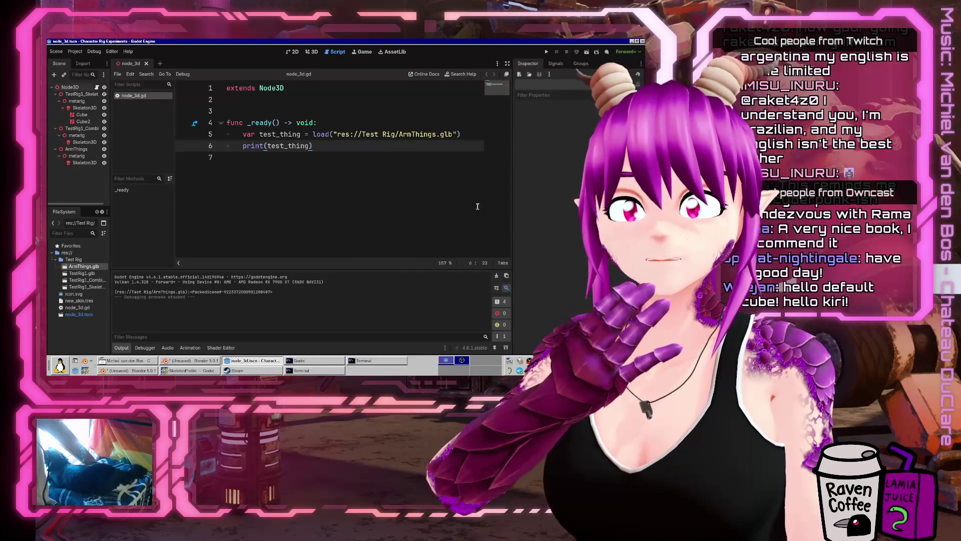
left_click(333, 157)
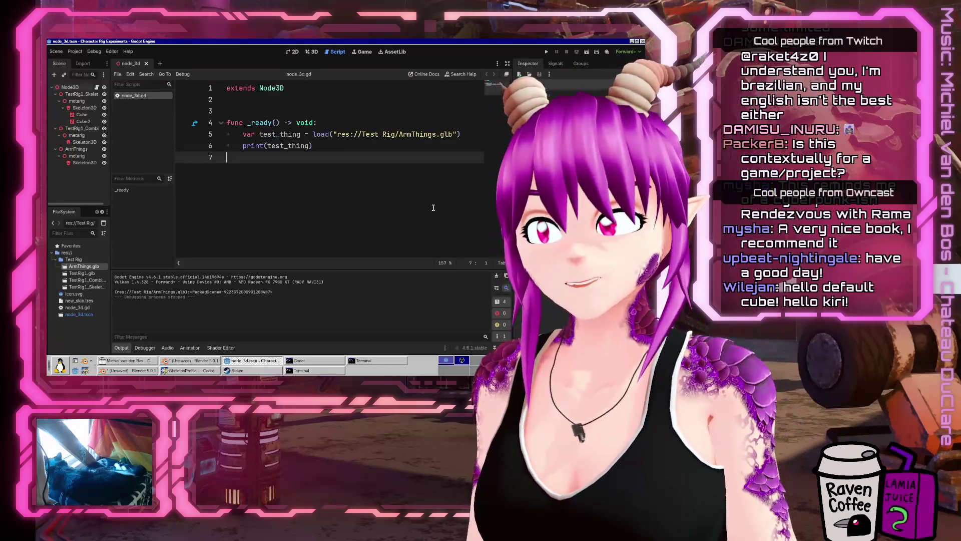
Open the file options menu for res:// in the FileSystem dock.
mouse_move(285, 140)
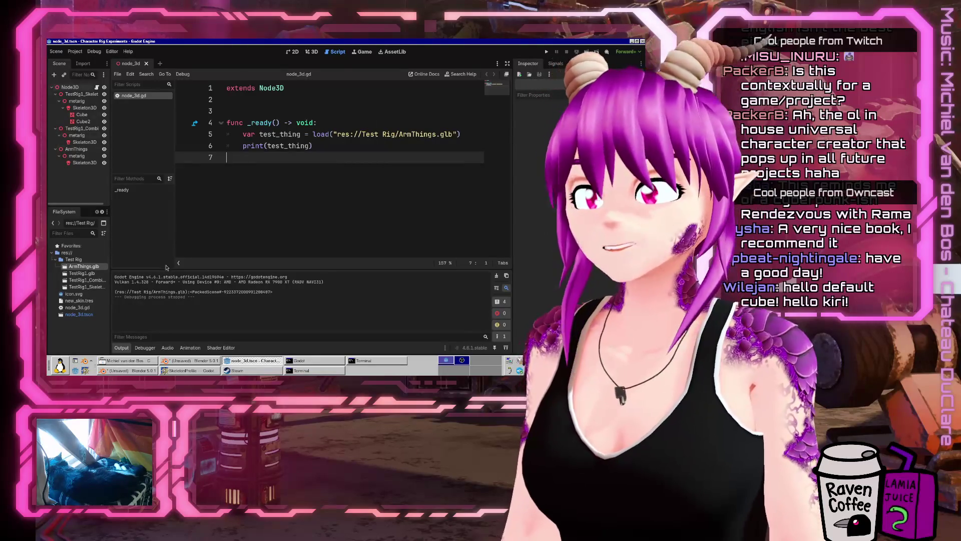
right_click(66, 252)
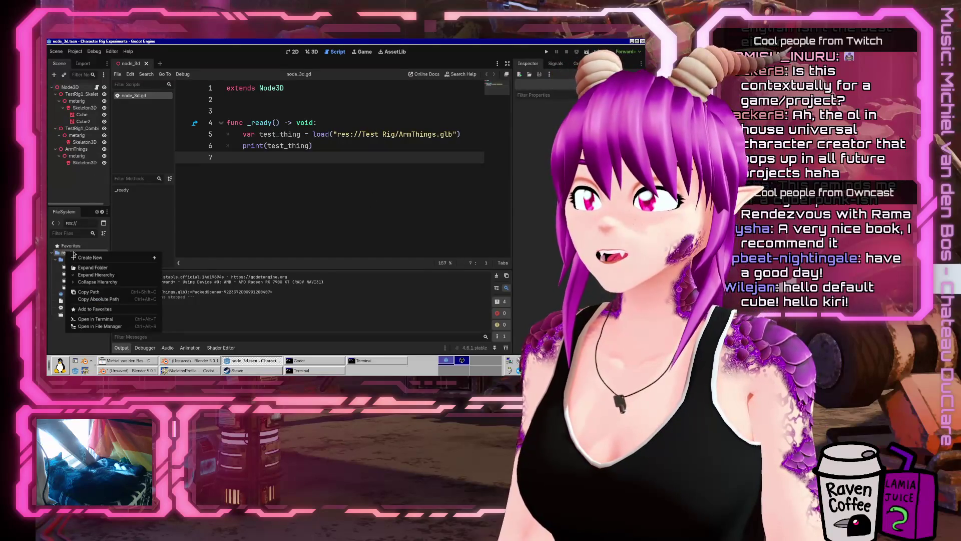
Create a CharacterEditor folder at the project root.
mouse_move(125, 257)
left_click(182, 257)
type("Chitor")
key("Return")
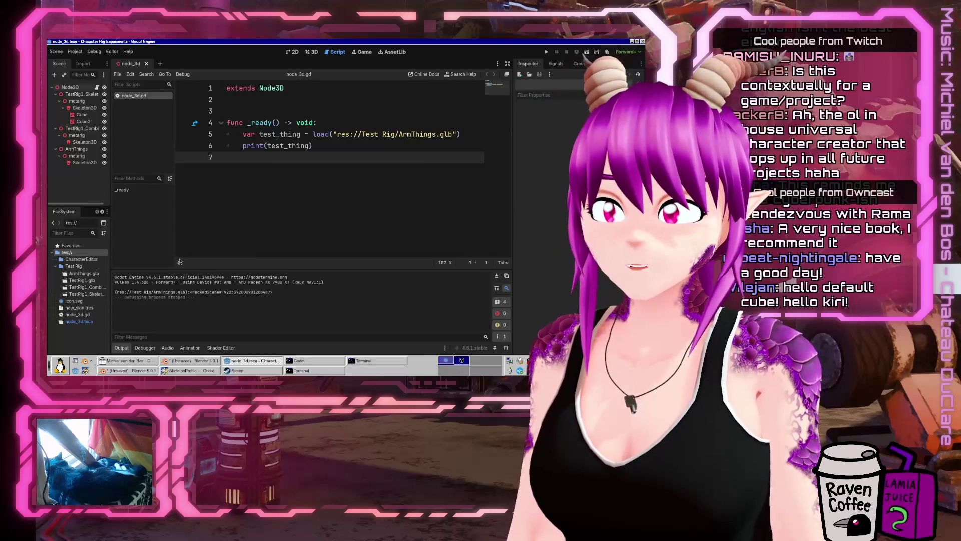
Create a 3D scene named CharacterEditorTest inside the CharacterEditor folder.
right_click(86, 261)
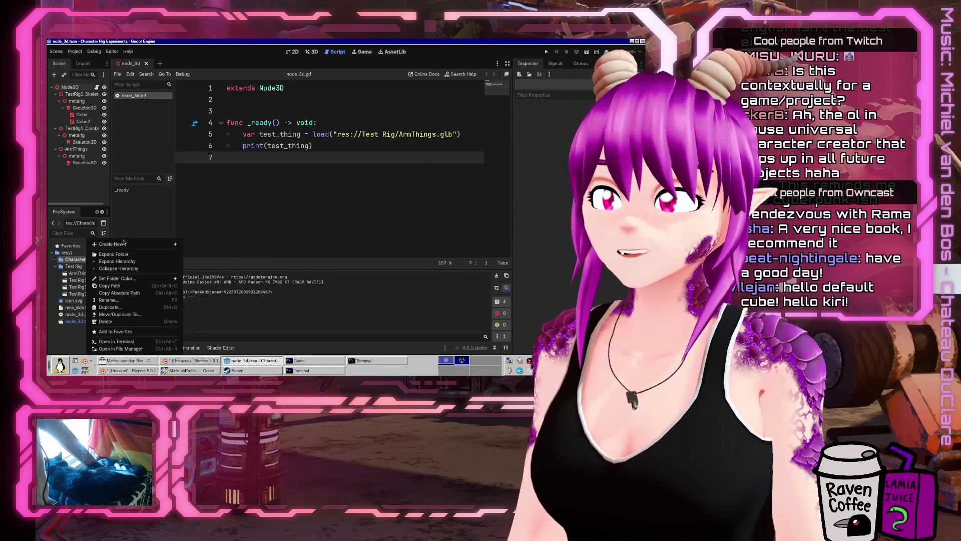
mouse_move(124, 244)
left_click(203, 253)
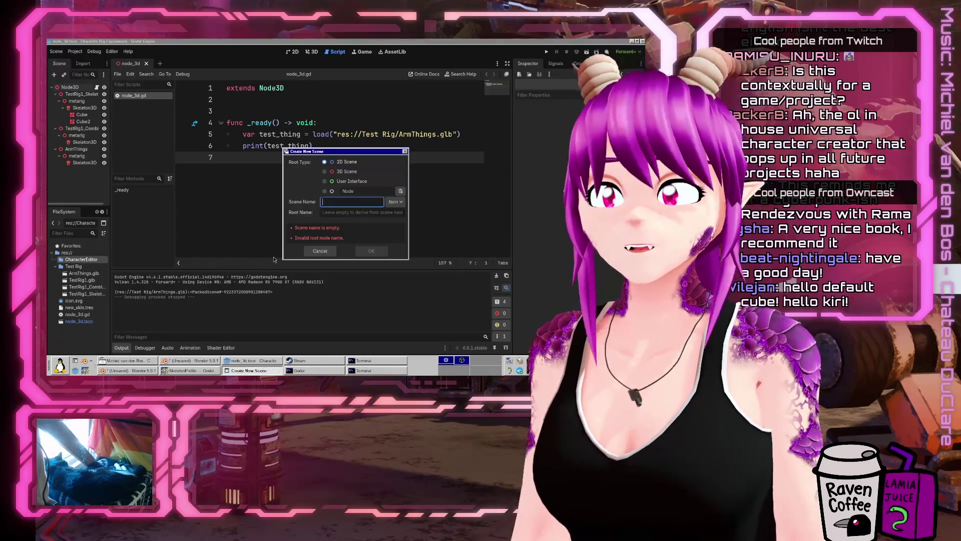
left_click(347, 172)
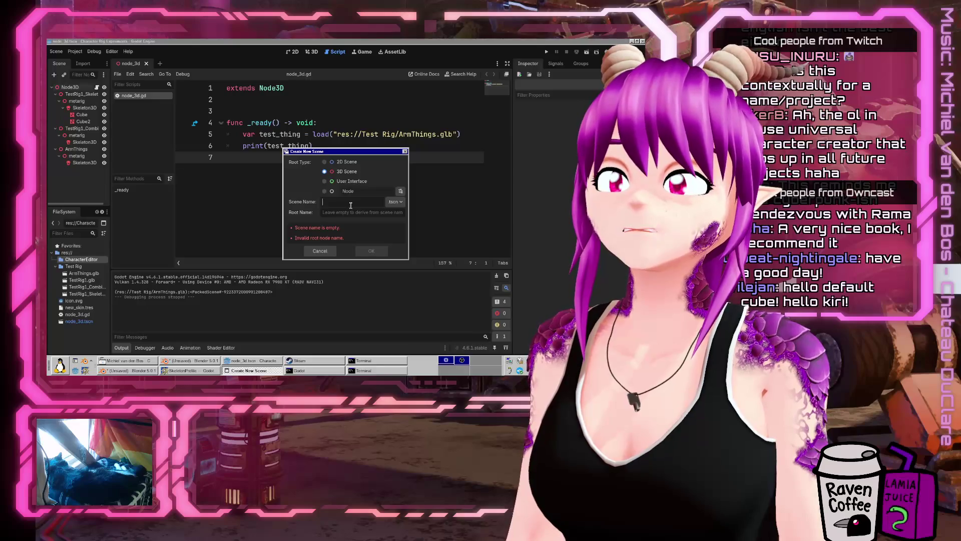
left_click(350, 203)
type("CharacterEditorTest")
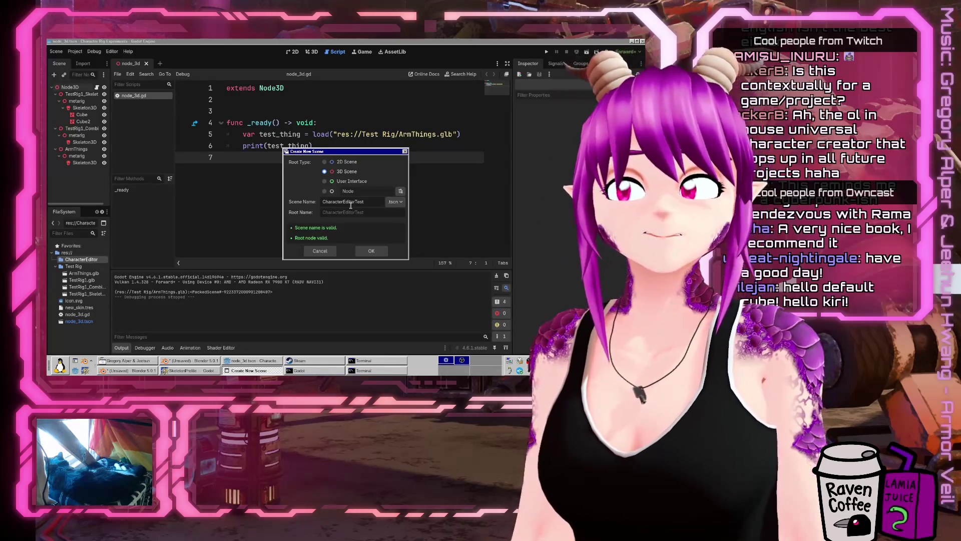
left_click(369, 251)
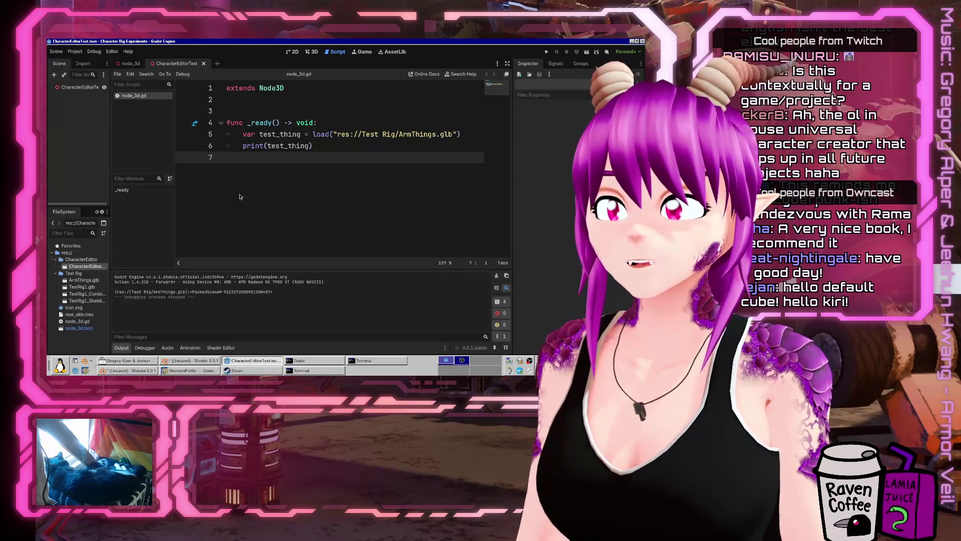
Create a CharacterEditorUI scene in CharacterEditor with a User Interface Control root.
left_click(314, 52)
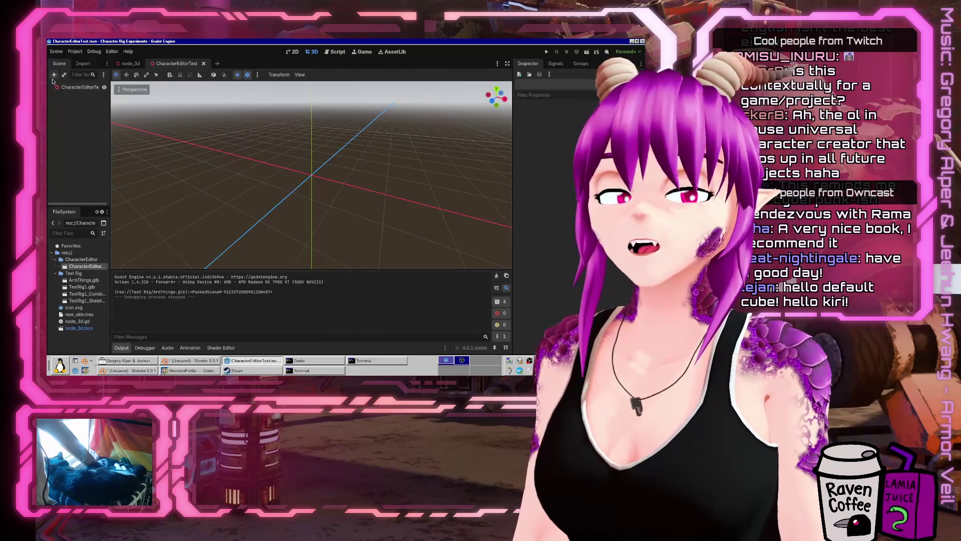
right_click(86, 259)
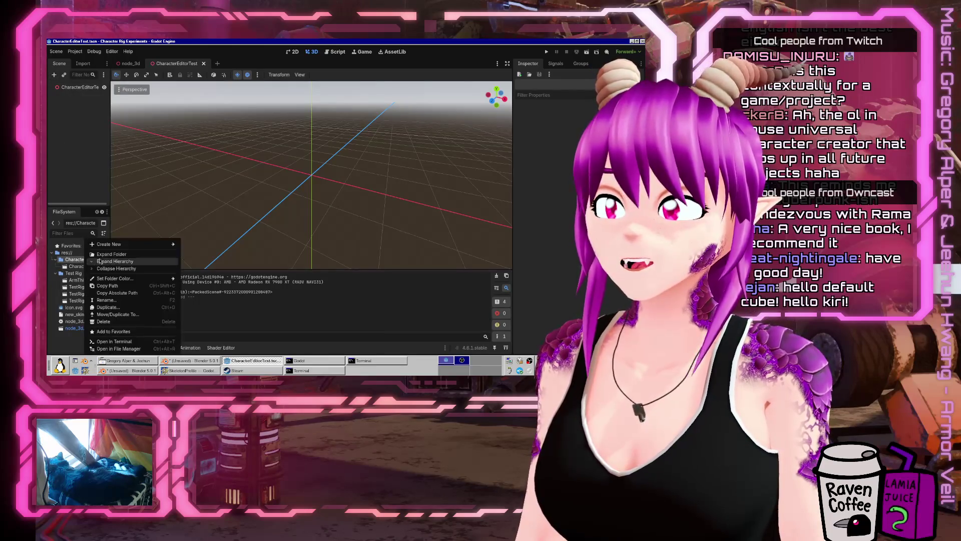
mouse_move(165, 244)
left_click(215, 252)
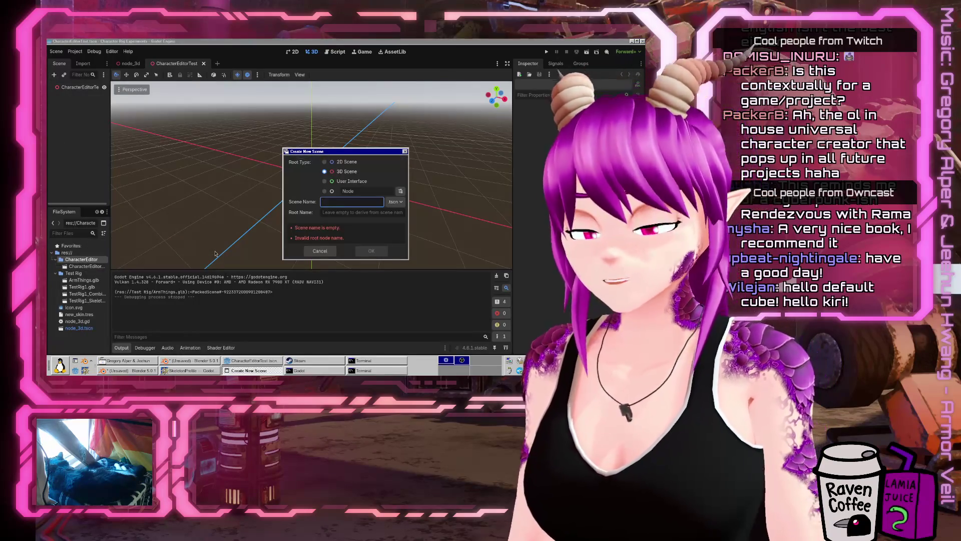
type("CharacterEditorUI")
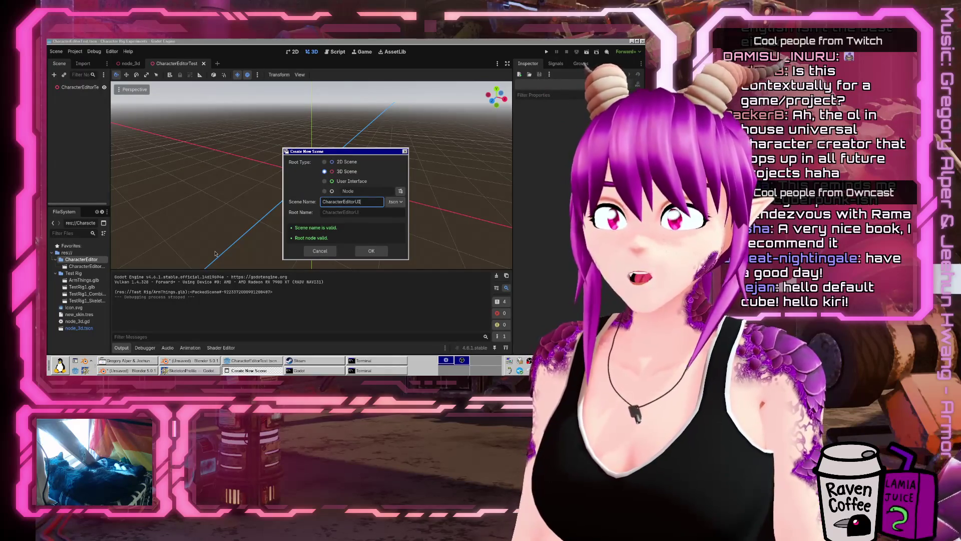
left_click(369, 182)
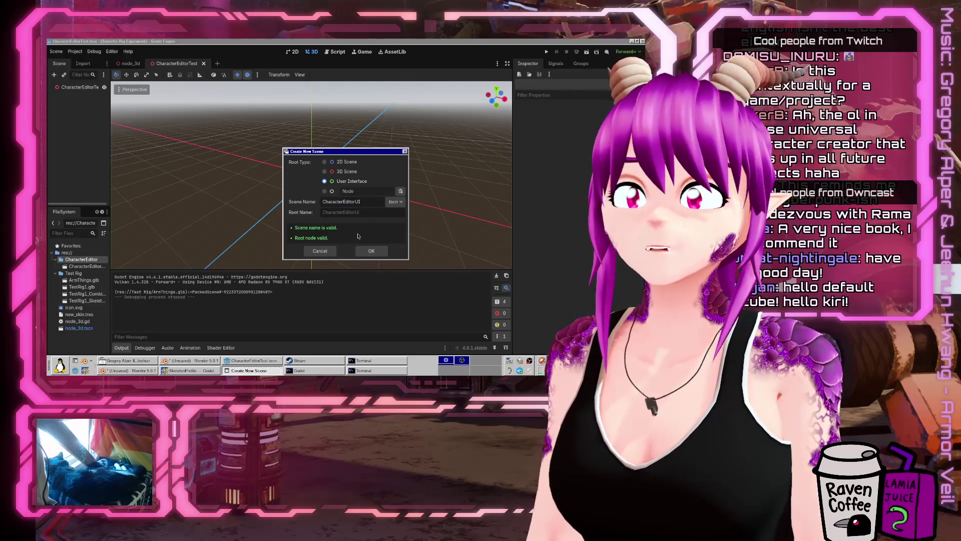
left_click(379, 254)
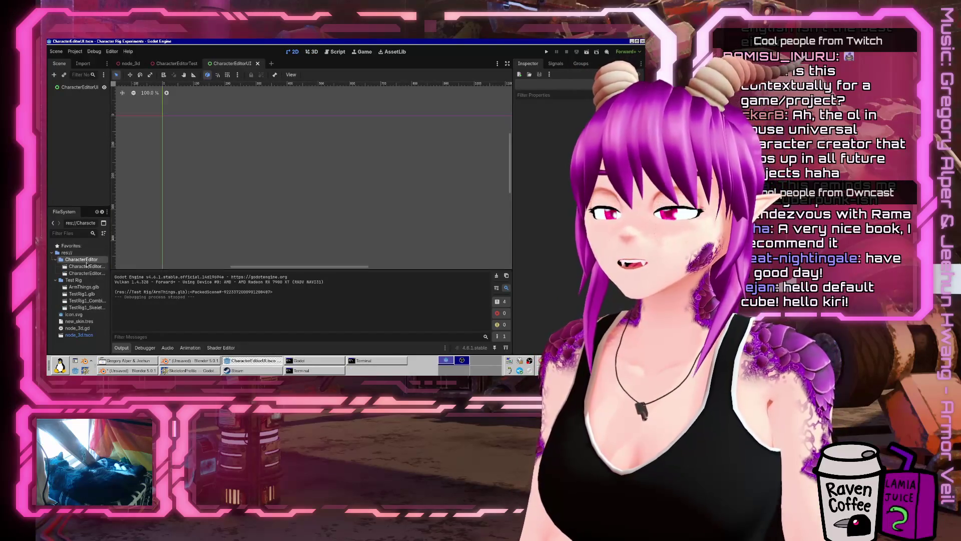
left_click(325, 158)
Add a Skeletons folder in CharacterEditor and move TestRig1_Skeleton.glb into it.
right_click(80, 259)
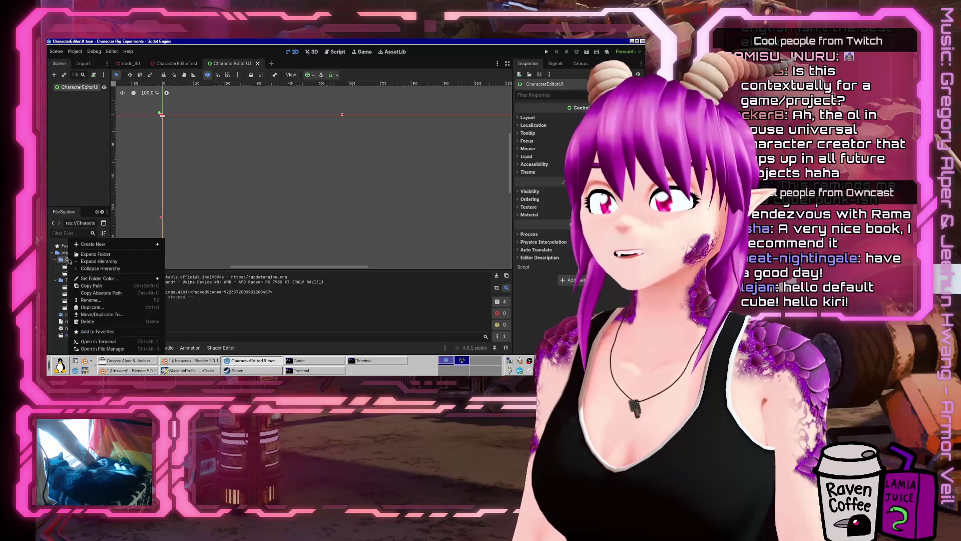
mouse_move(150, 244)
left_click(185, 244)
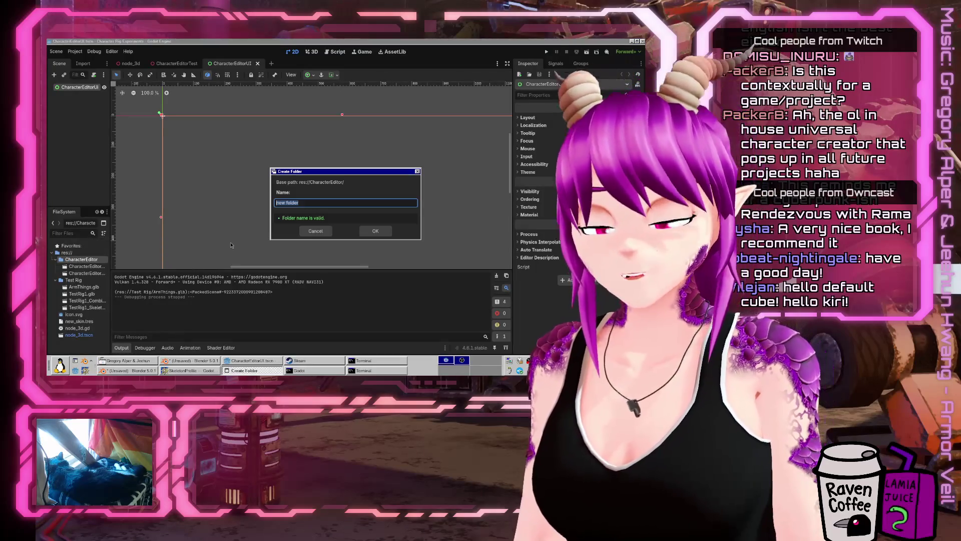
type("ons")
key("Return")
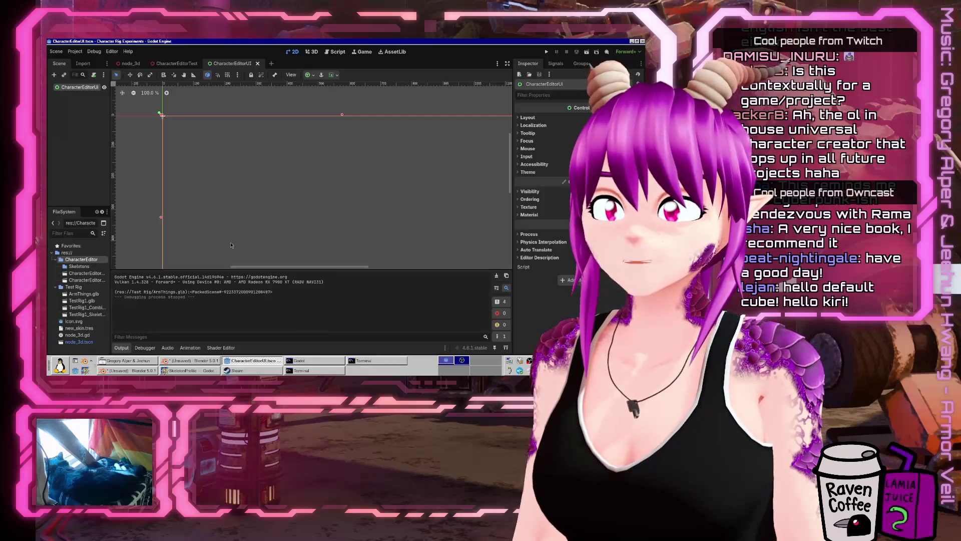
left_click(79, 266)
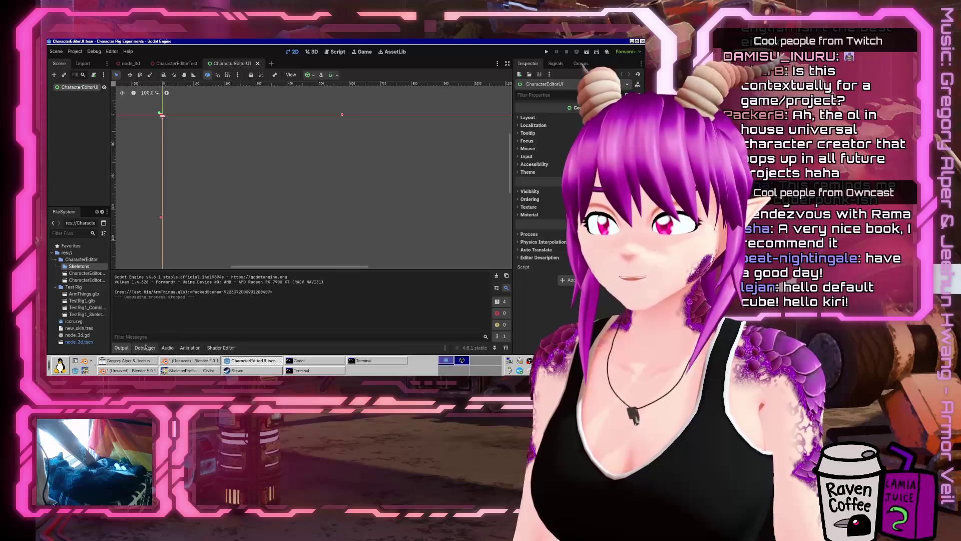
left_click_drag(85, 314, 89, 269)
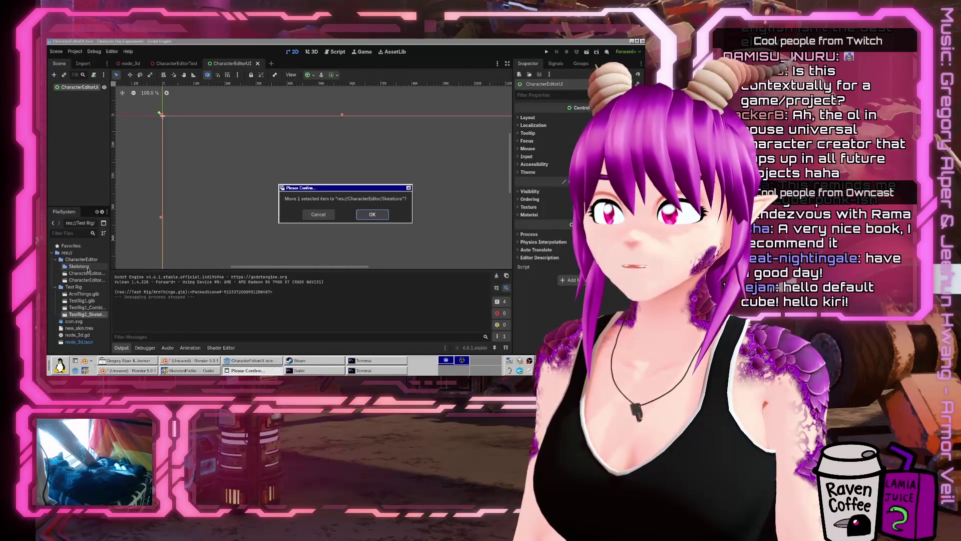
key("Return")
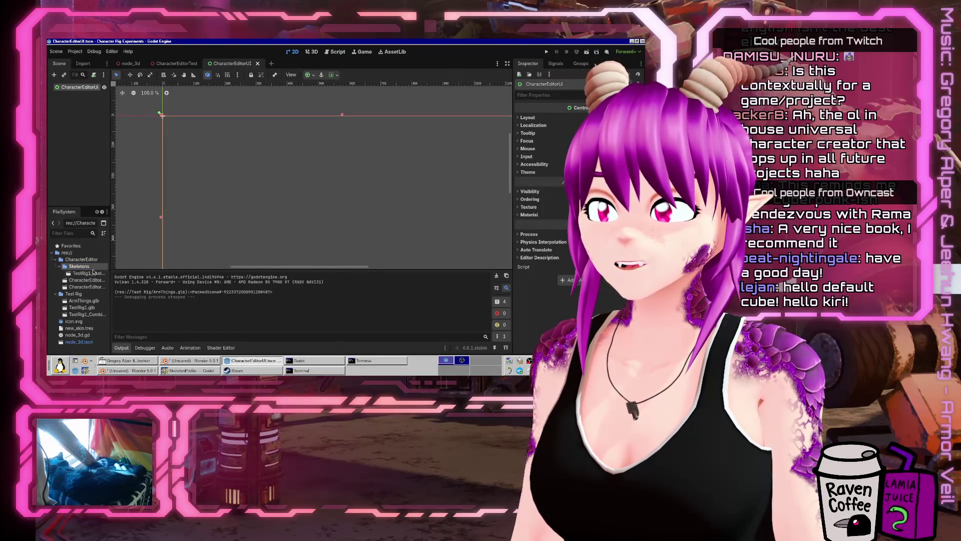
left_click_drag(110, 240, 151, 243)
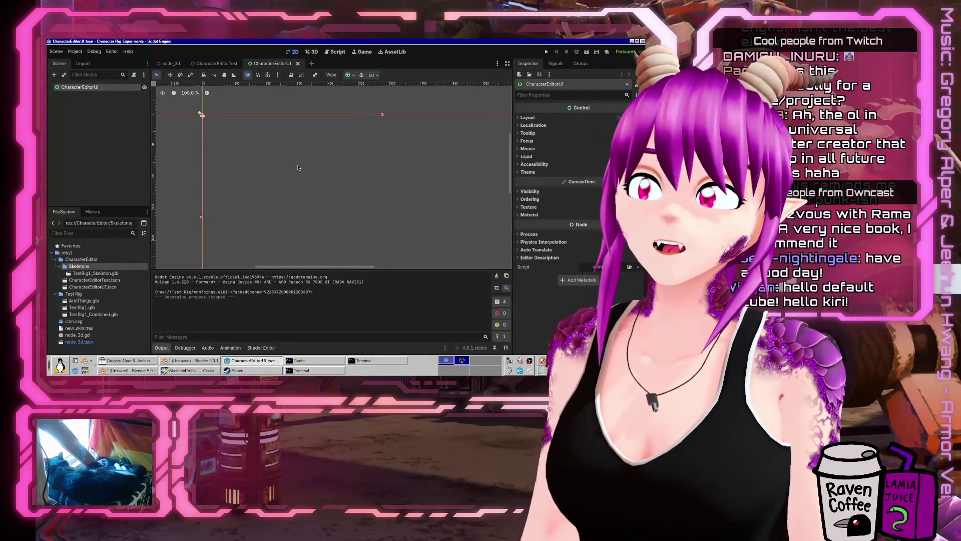
right_click(102, 88)
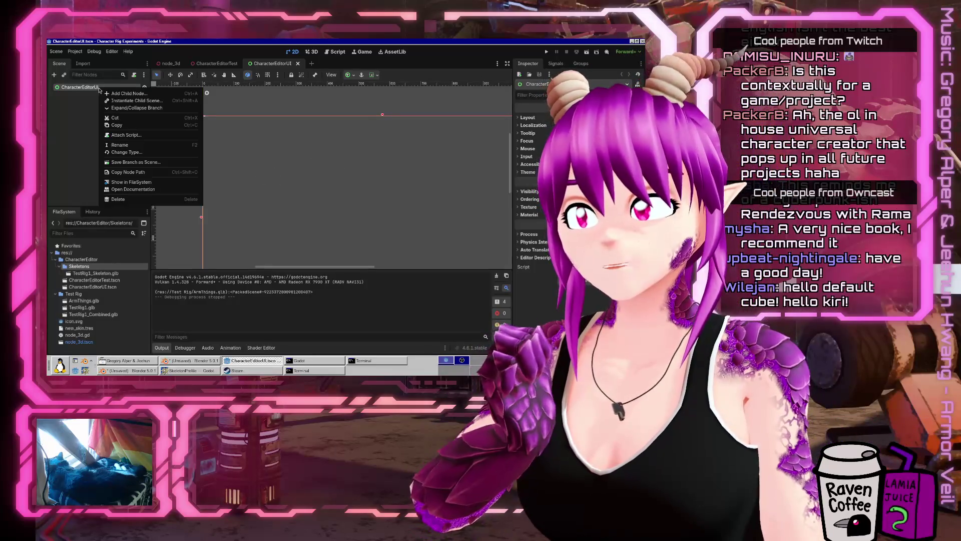
Attach a new character_editor_ui.gd script to the CharacterEditorUI node.
left_click(135, 138)
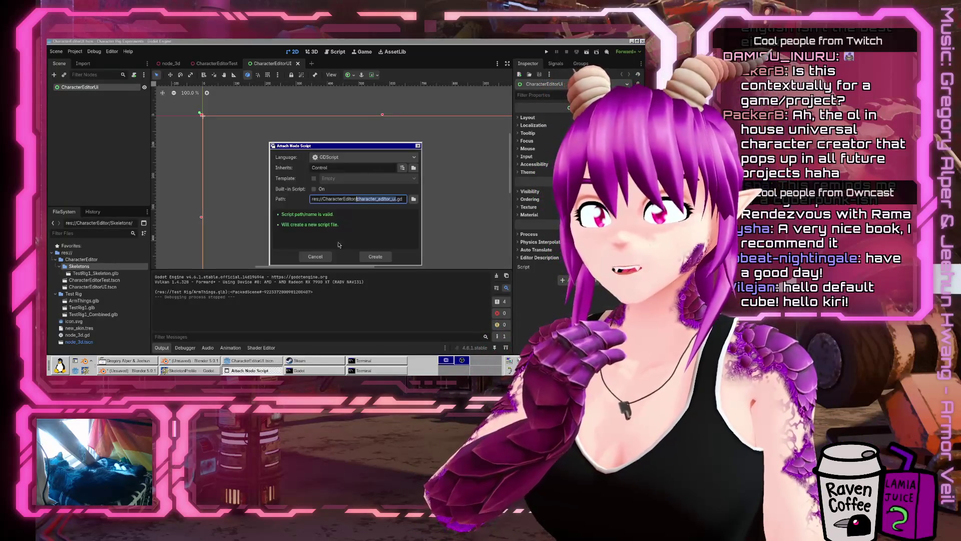
key("Return")
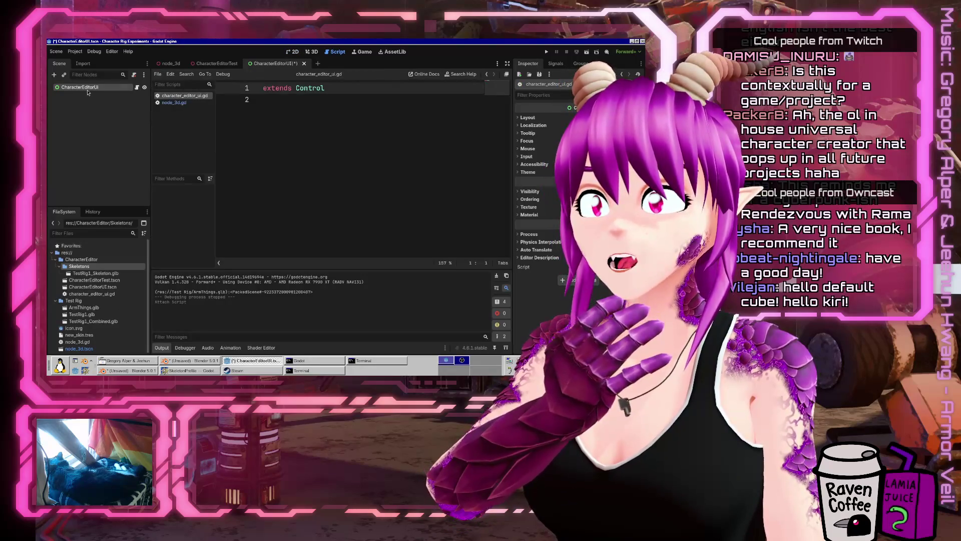
left_click(292, 51)
right_click(389, 170)
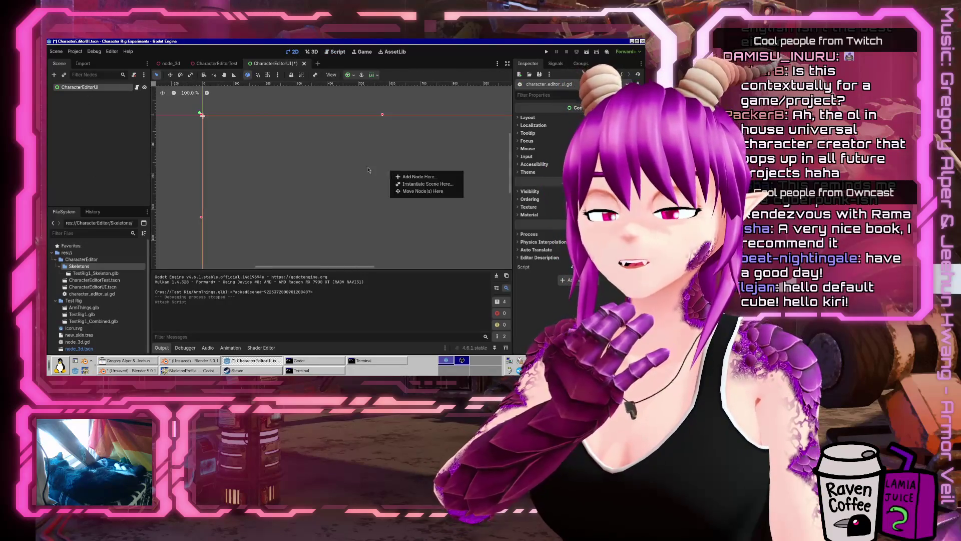
scroll(329, 155, "down", 4)
right_click(387, 185)
left_click(366, 152)
scroll(375, 155, "right", 2)
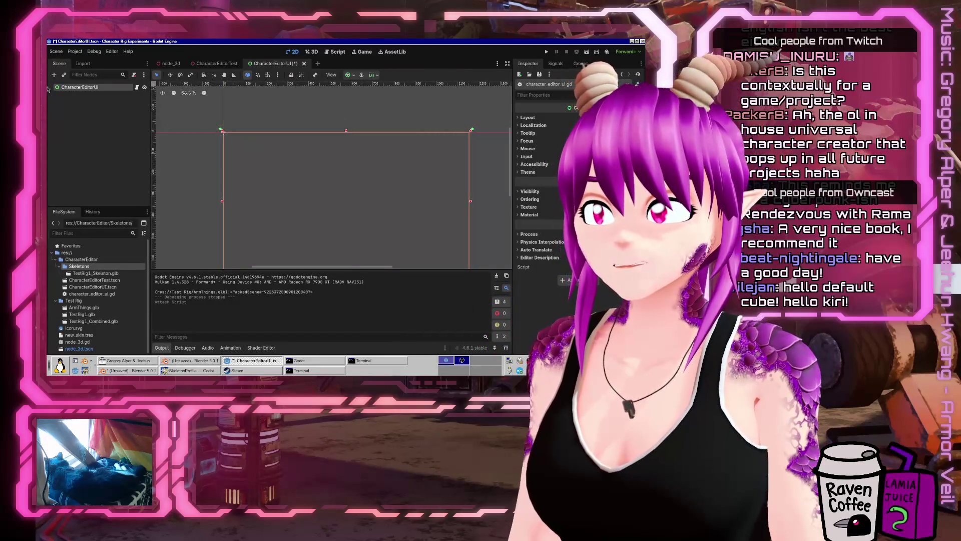
Add an OptionButton child node to CharacterEditorUI, found by searching 'drop'.
left_click(54, 75)
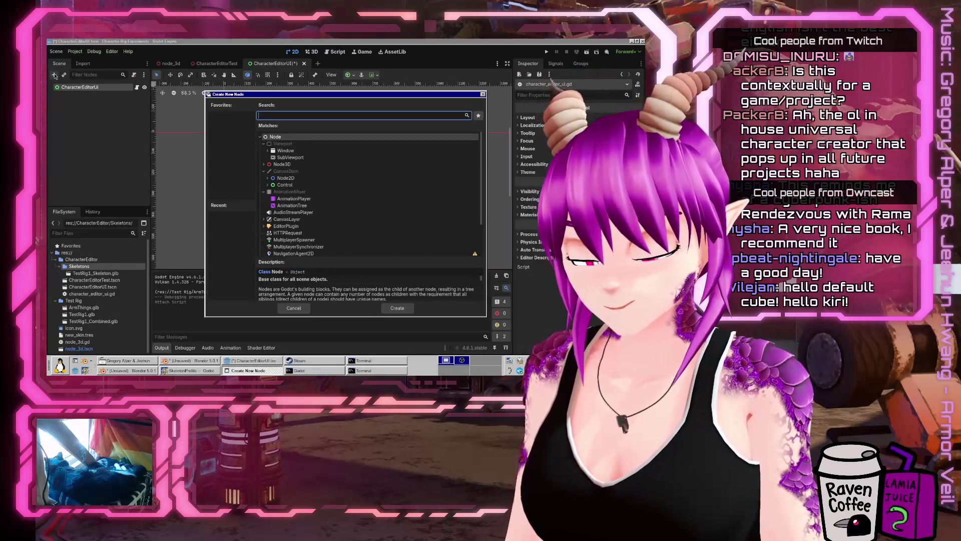
type("combo")
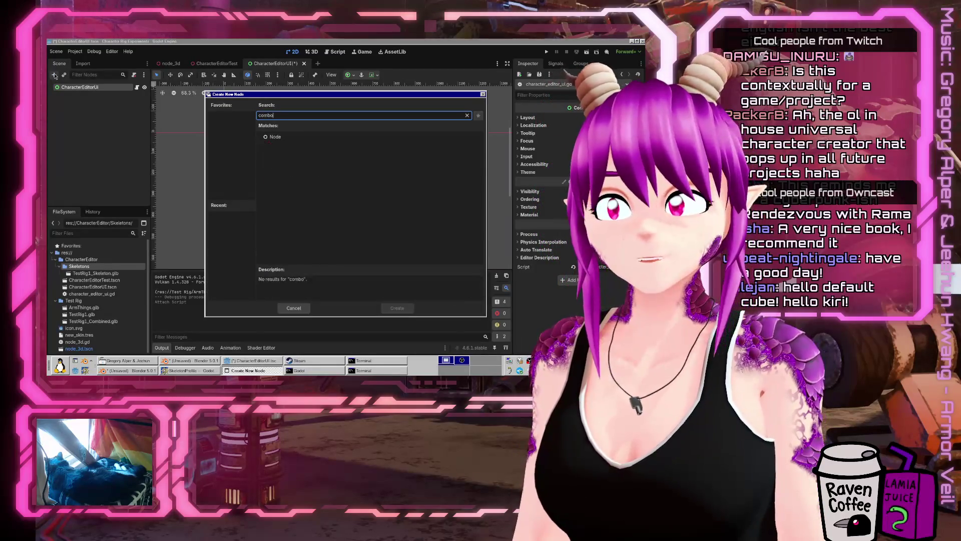
key("BackSpace")
key("BackSpace")
key("BackSpace")
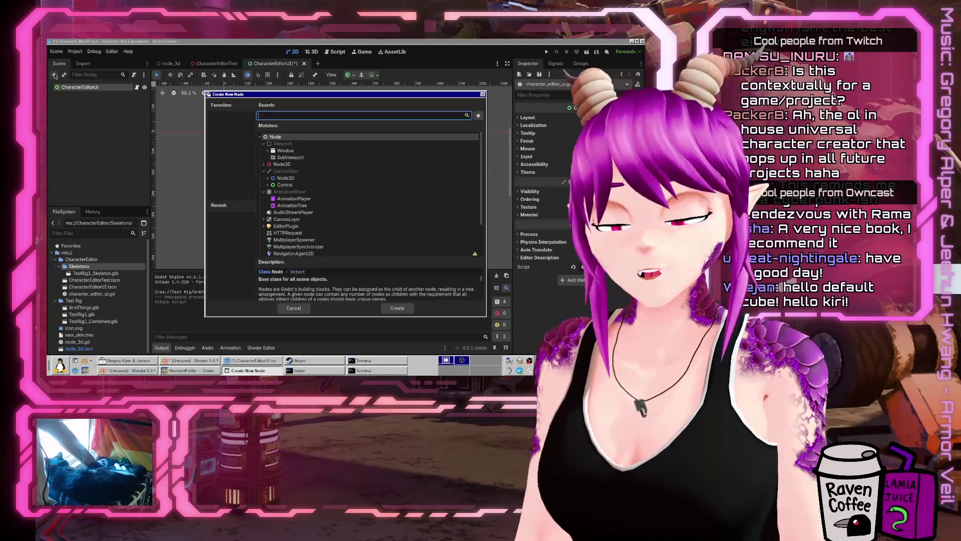
type("dopr")
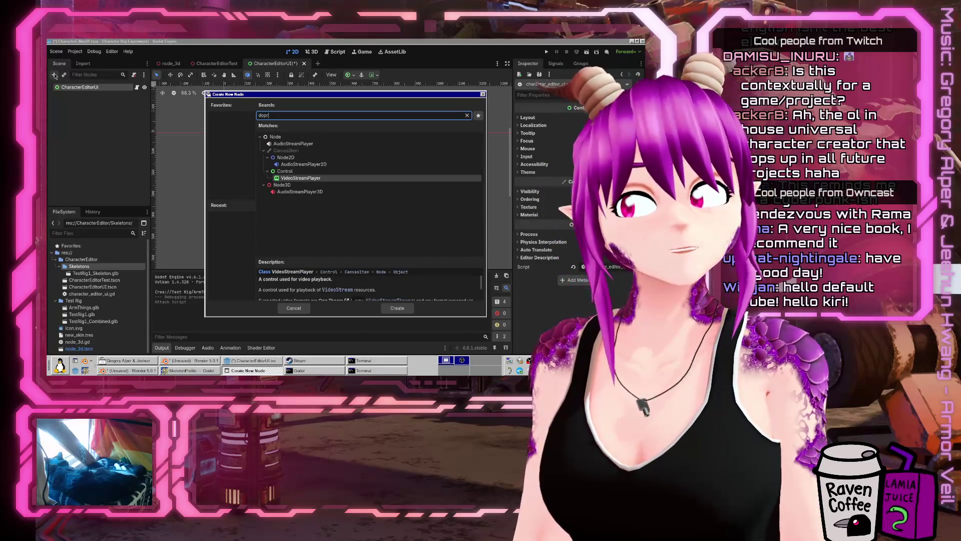
key("BackSpace")
key("BackSpace")
key("BackSpace")
type("rop")
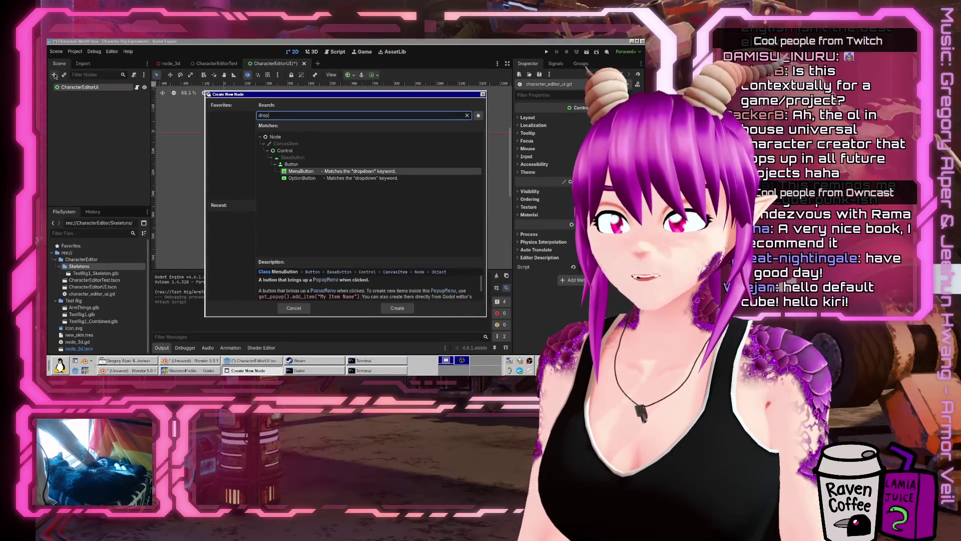
key("Down")
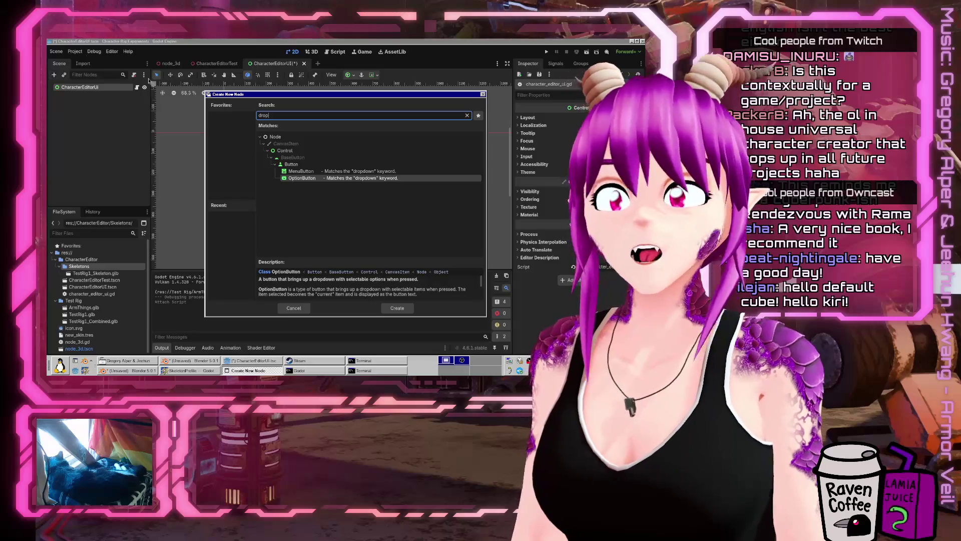
left_click(321, 181)
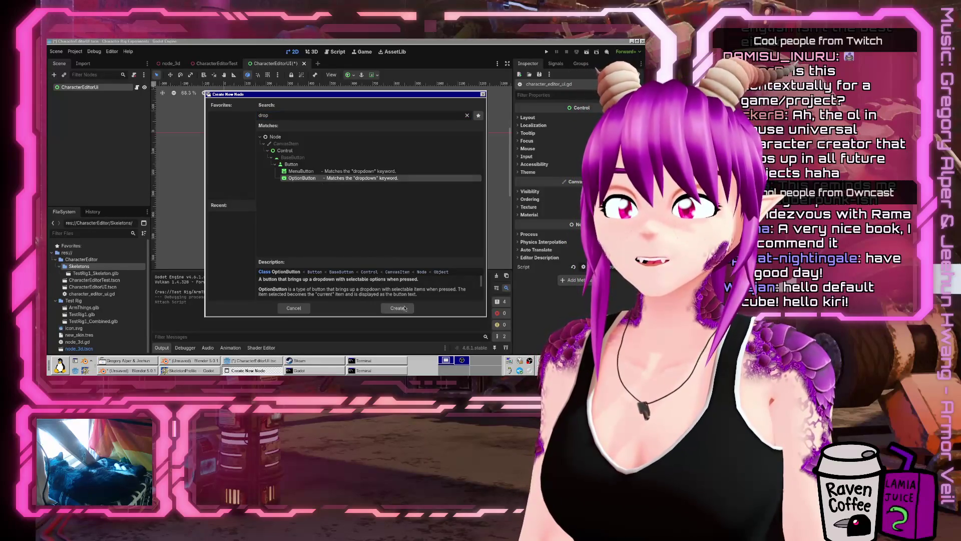
left_click(398, 307)
Resize and position the OptionButton as a wide dropdown box on the canvas.
left_click_drag(230, 143, 359, 161)
mouse_move(290, 148)
left_mouse_down()
mouse_move(406, 166)
mouse_move(389, 161)
left_mouse_up()
mouse_move(453, 172)
left_mouse_down()
mouse_move(450, 160)
mouse_move(409, 157)
mouse_move(454, 153)
mouse_move(446, 154)
left_mouse_up()
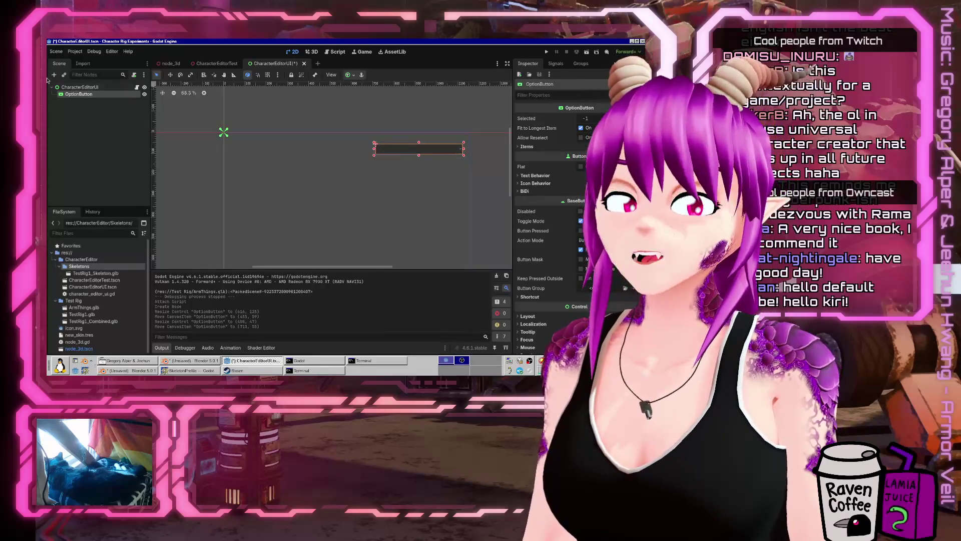
left_click(54, 75)
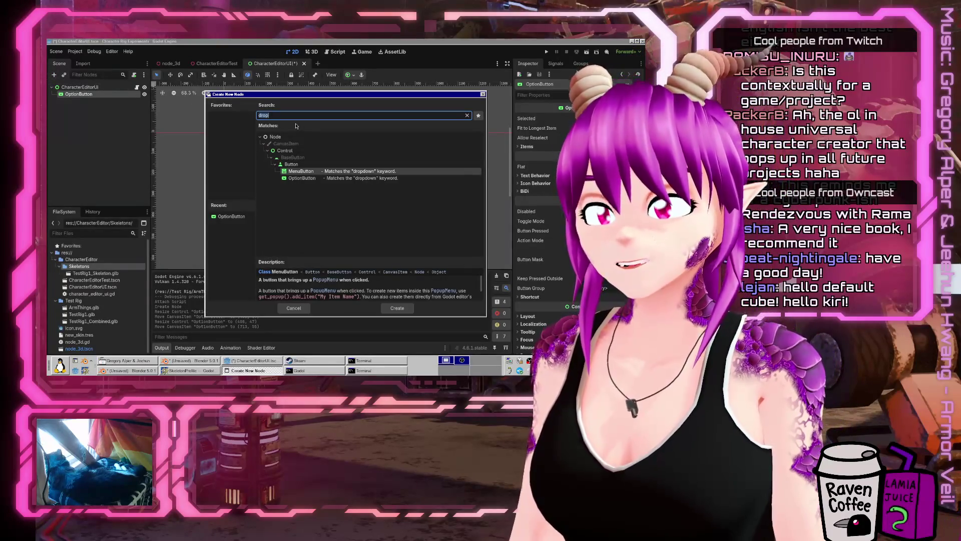
Add a Label with text 'Skeleton' beside the OptionButton dropdown.
type("labve")
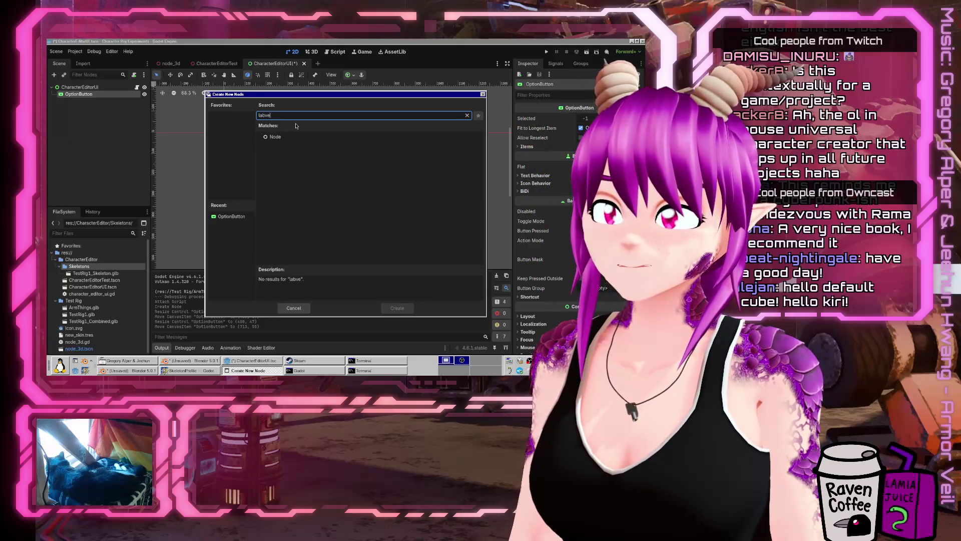
key("BackSpace")
key("BackSpace")
type("el")
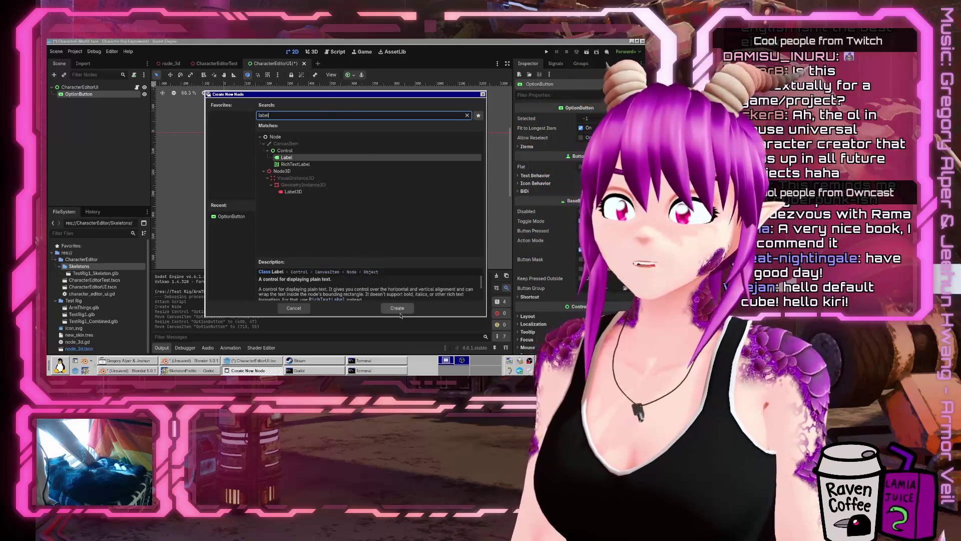
left_click(398, 309)
mouse_move(375, 146)
left_mouse_down()
mouse_move(446, 154)
mouse_move(353, 155)
left_mouse_up()
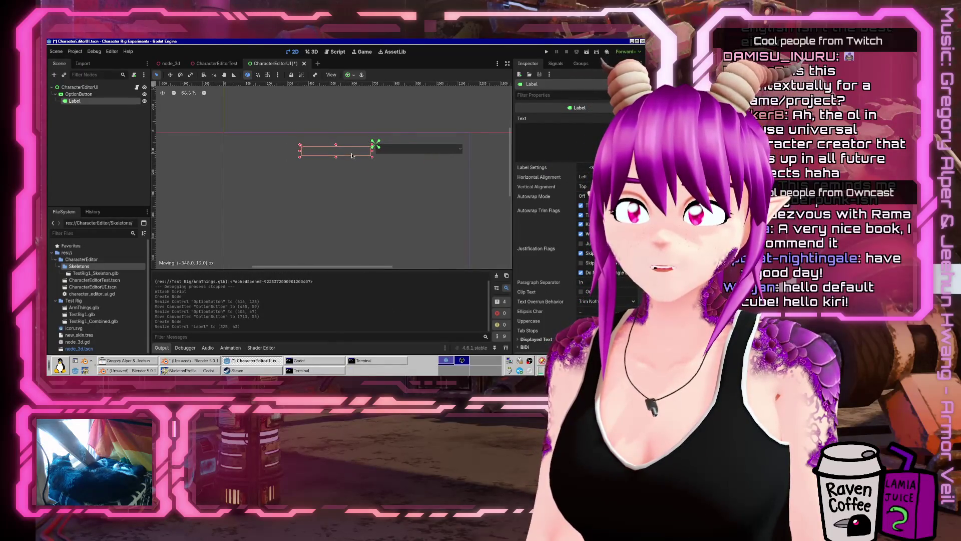
left_click(538, 150)
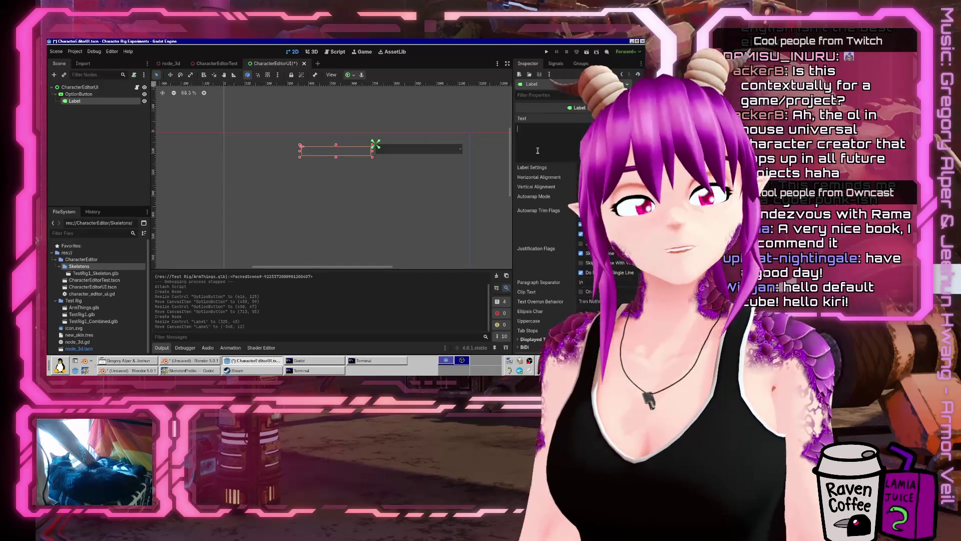
type("Skeleto")
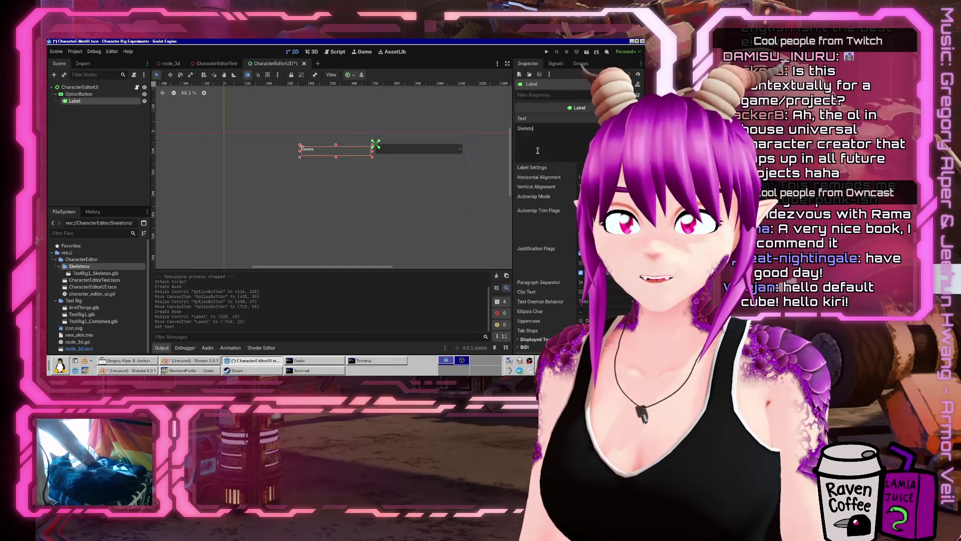
Save the scene and open the root's character_editor_ui.gd script.
left_click(353, 198)
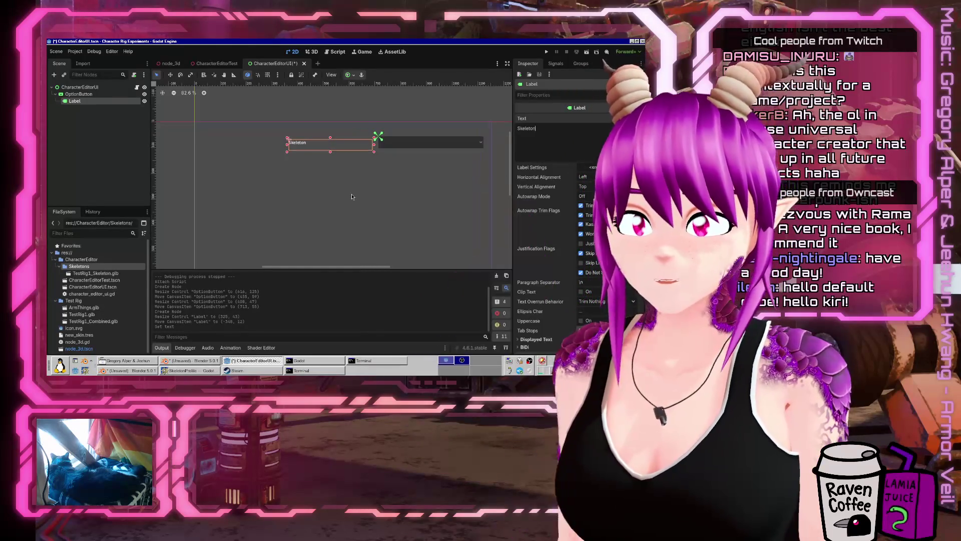
scroll(360, 197, "up", 1)
key("ctrl+s")
left_click(137, 87)
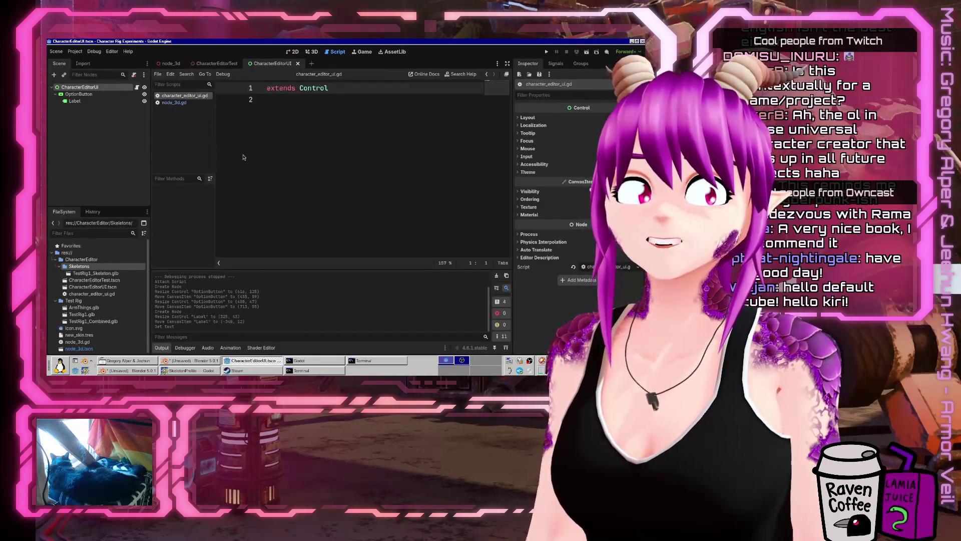
Add an empty func _ready() -> void with pass, then open Search Help.
left_click(312, 153)
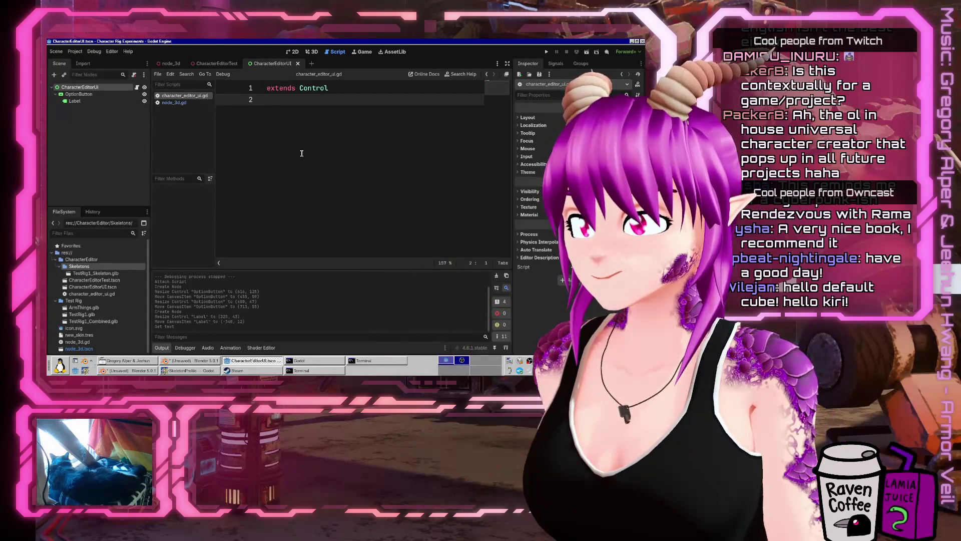
key("Return")
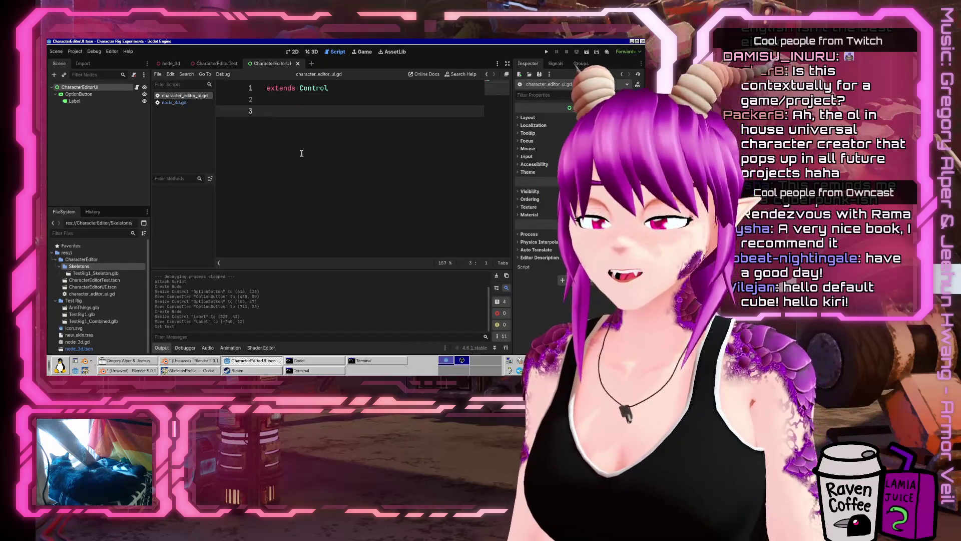
type("func _rea")
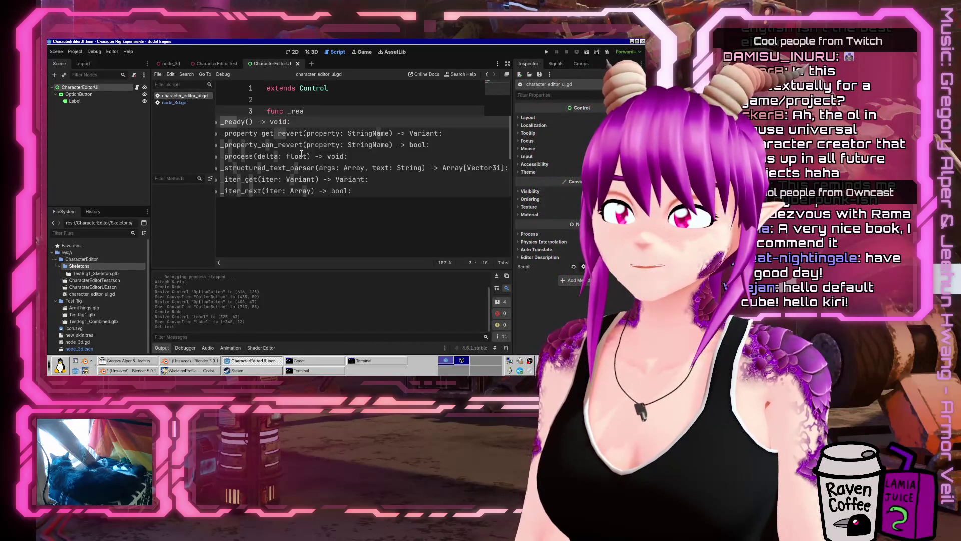
key("Return")
key("Return")
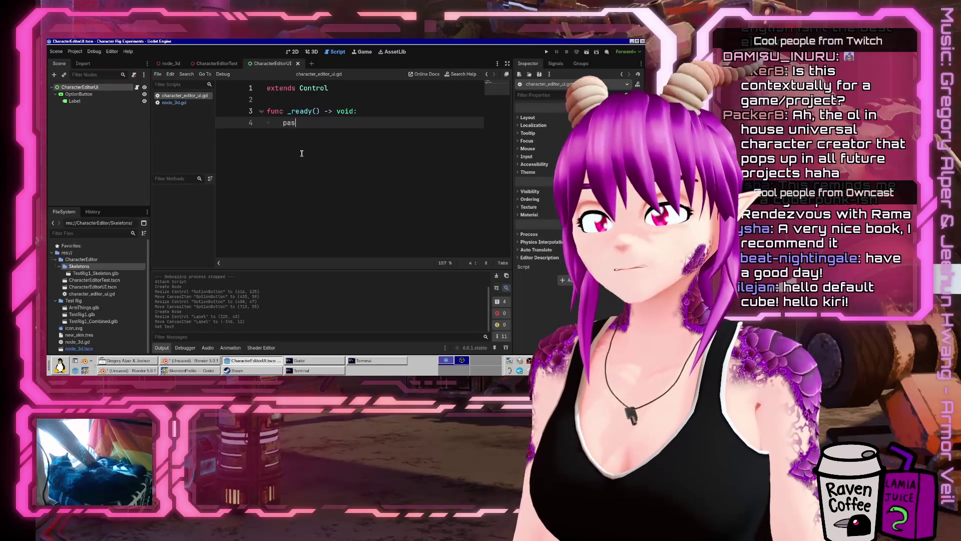
type("s")
key("Return")
key("Up")
key("Return")
key("Up")
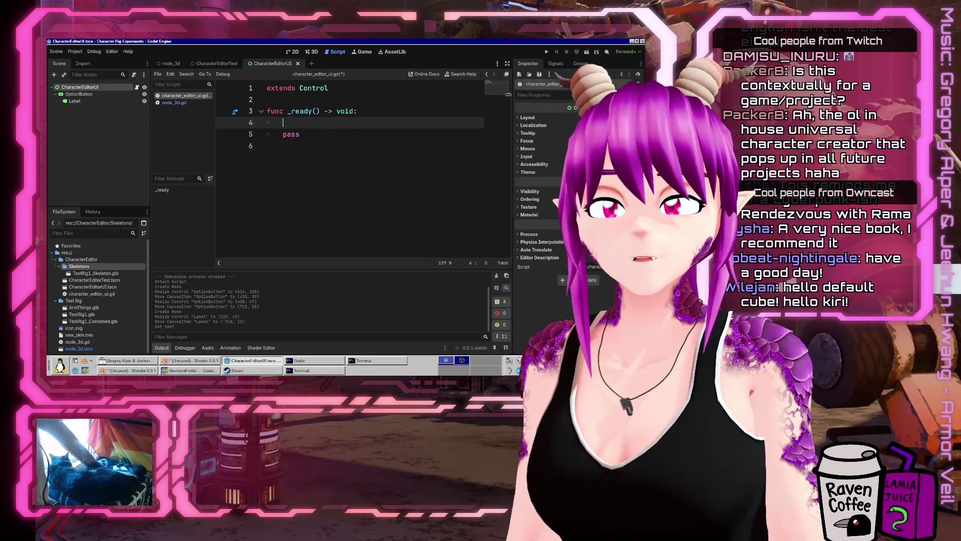
left_click(453, 75)
scroll(261, 211, "down", 15)
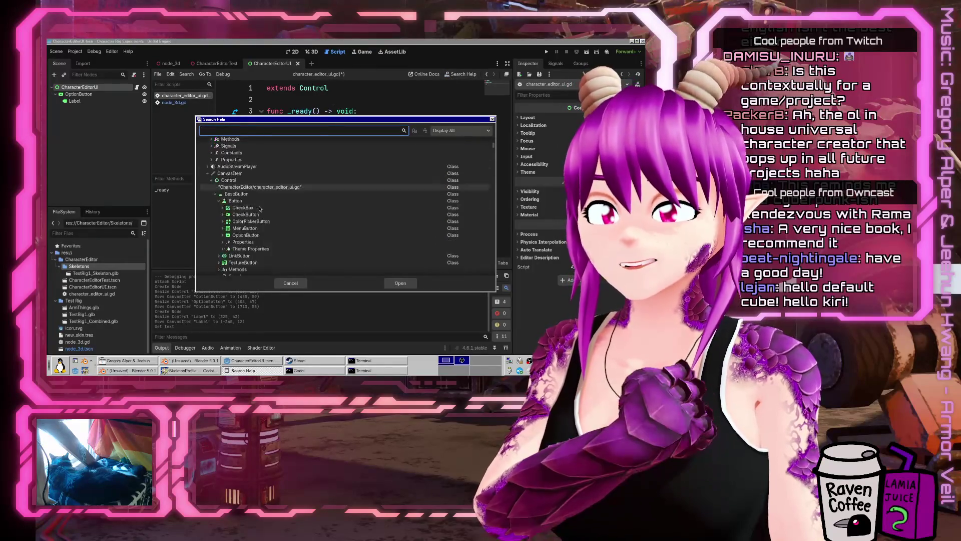
Search the help for 'directory', read the DirAccess class docs, and return to character_editor_ui.gd.
scroll(261, 230, "down", 10)
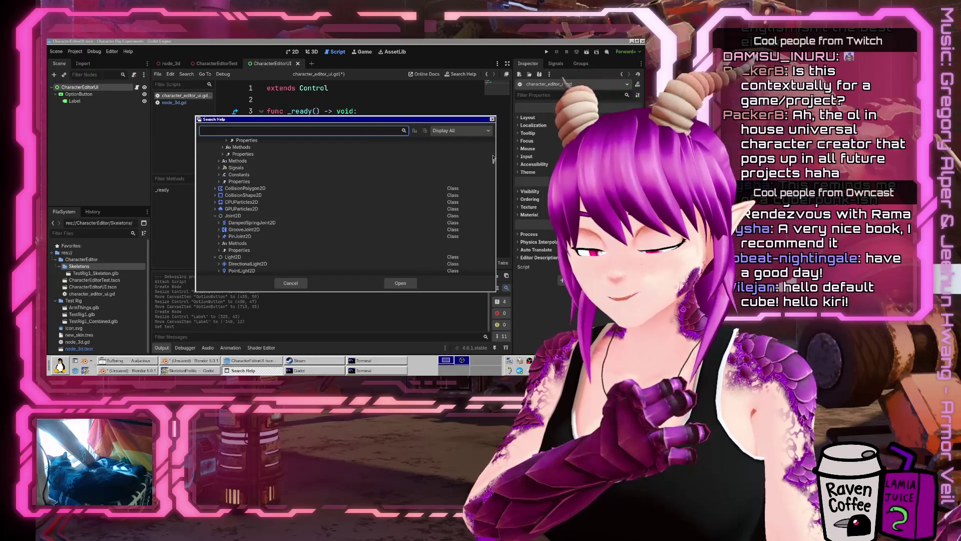
type("listdir")
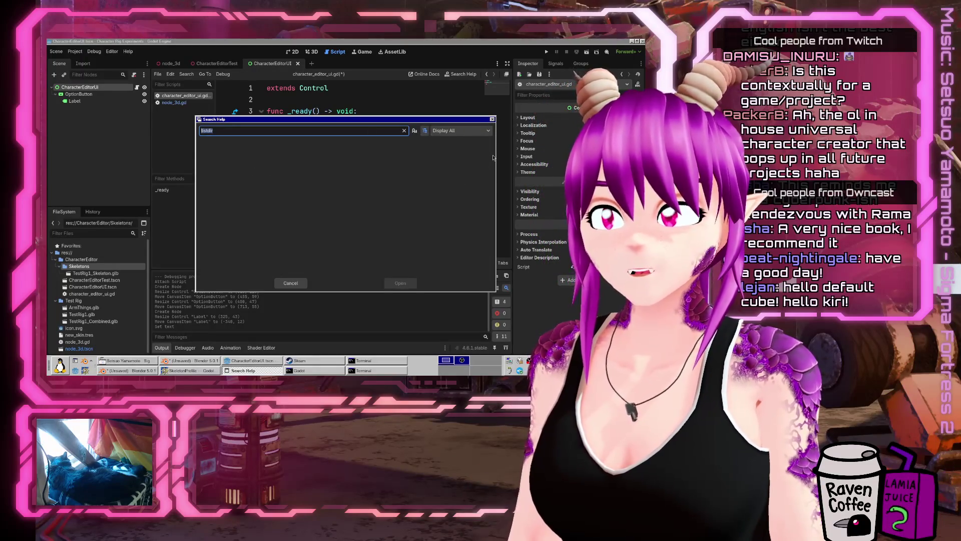
type("opend")
type("directory")
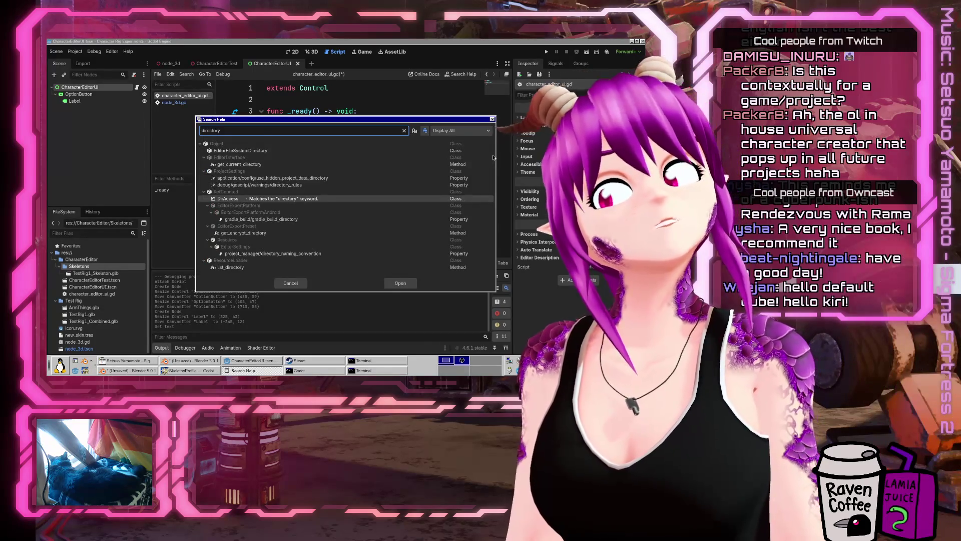
double_click(225, 199)
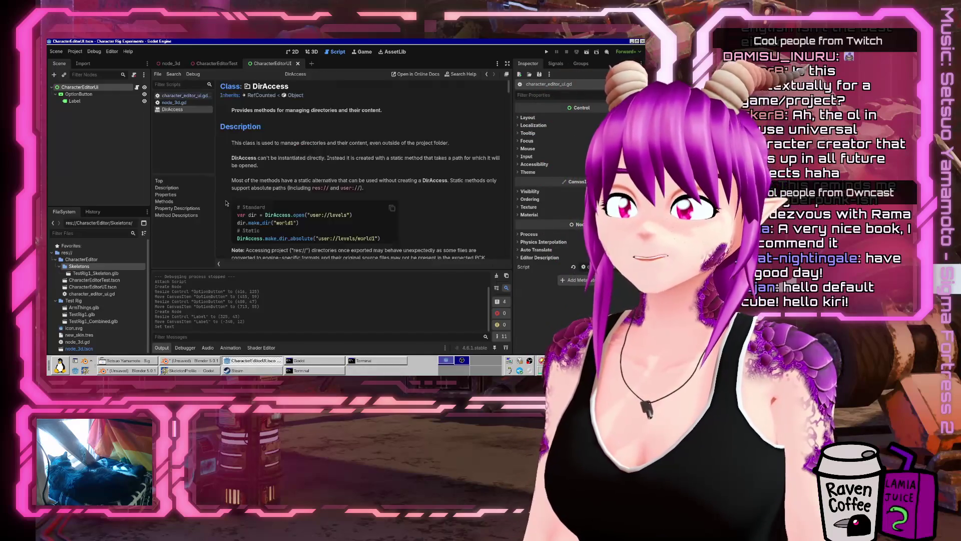
scroll(274, 218, "down", 2)
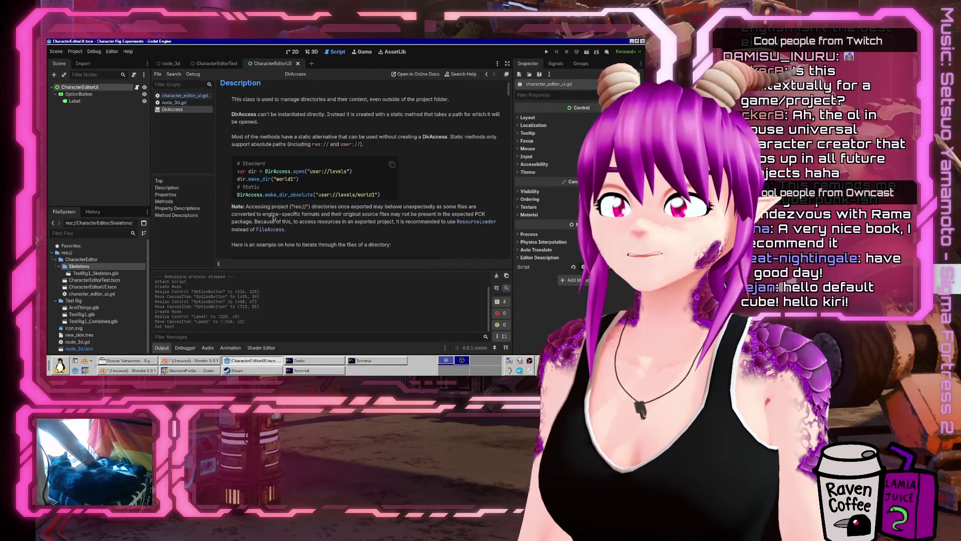
scroll(274, 218, "up", 1)
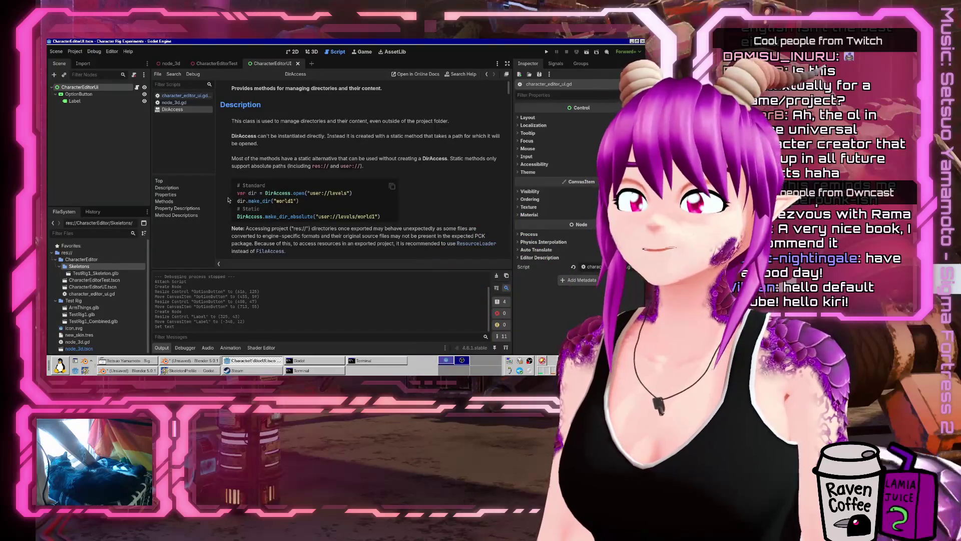
left_click(183, 96)
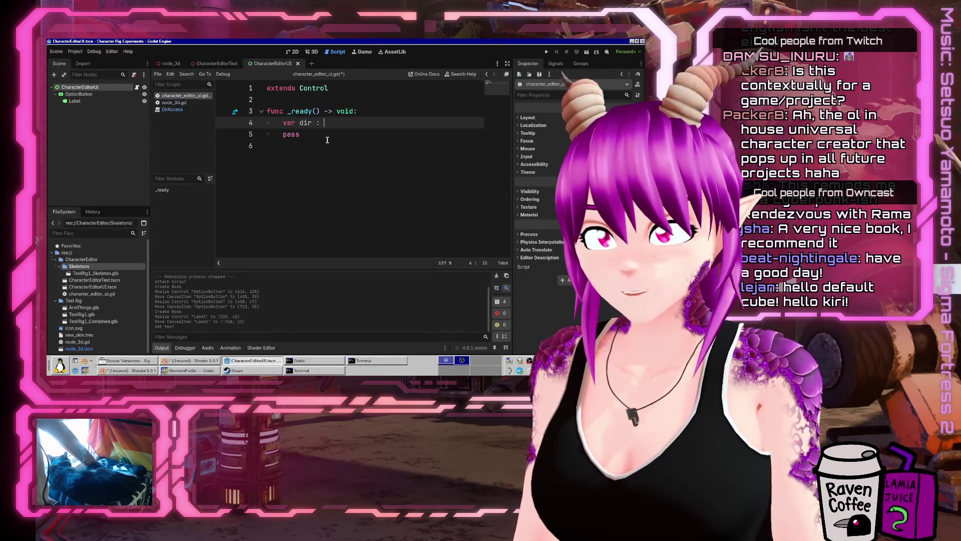
In _ready, open the Skeletons folder with DirAccess and print dir.get_files().
type("Dira")
key("Return")
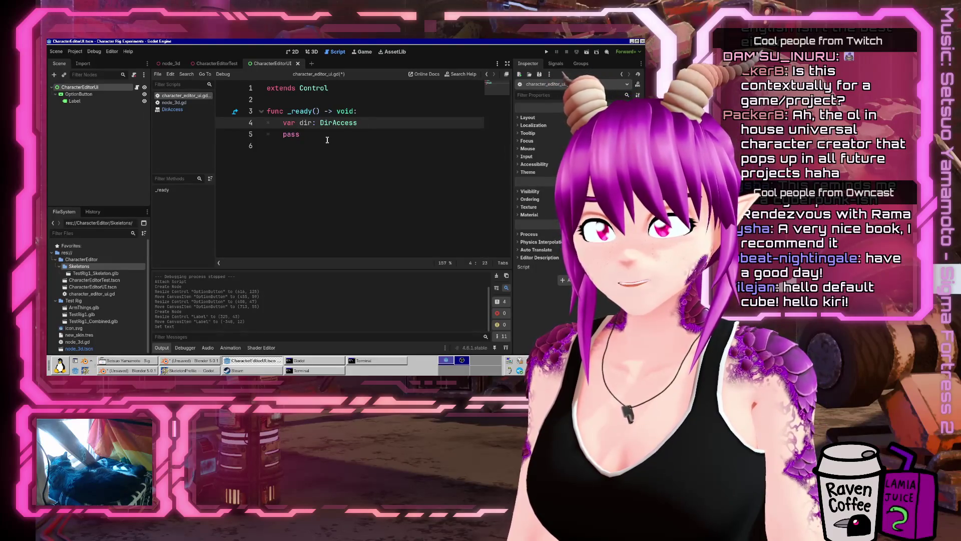
type("= Dir")
key("Return")
type(".open(\"./")
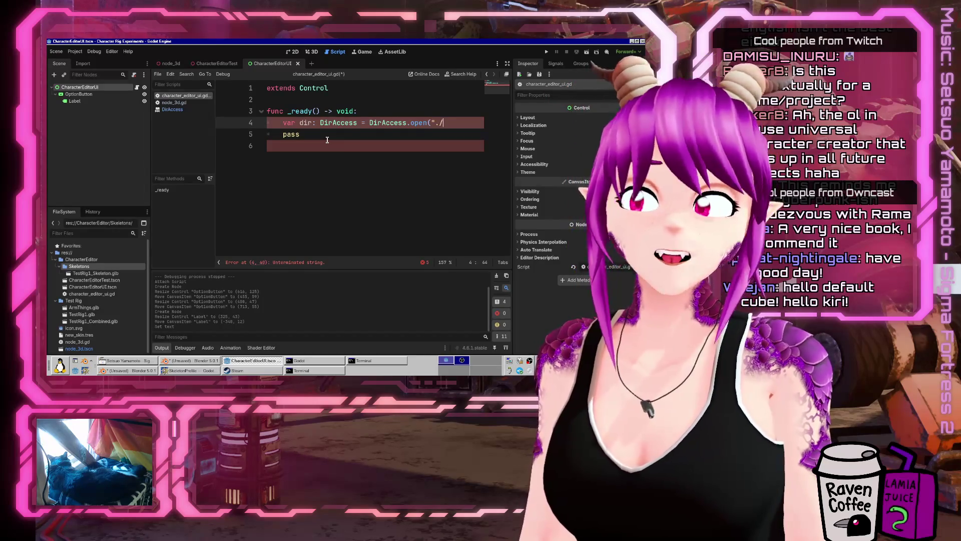
type(" Skeletons\")")
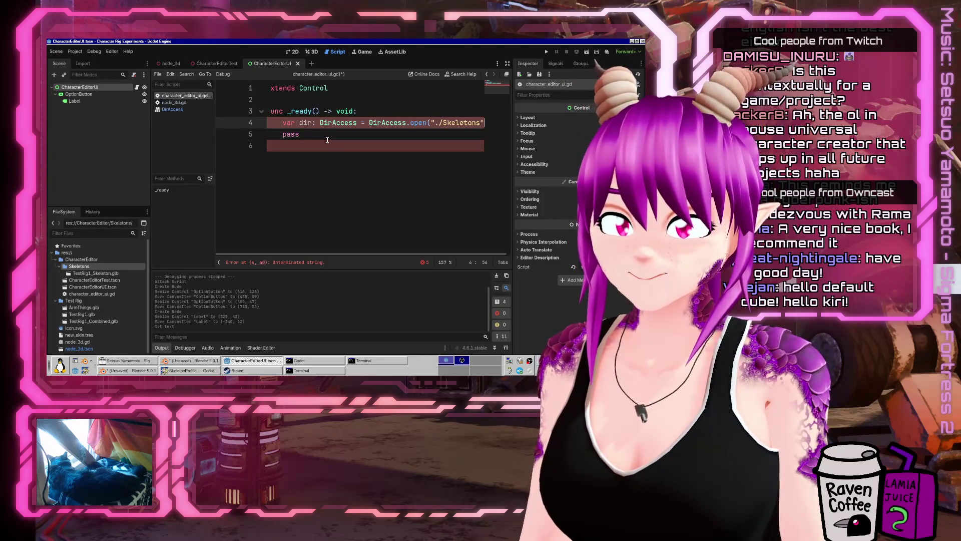
key("Return")
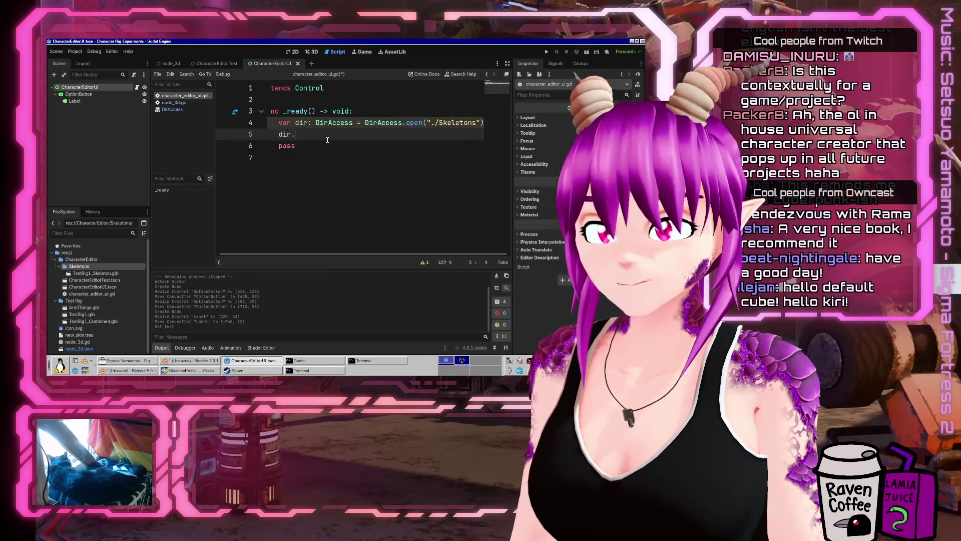
key("Down")
key("Down")
key("Down")
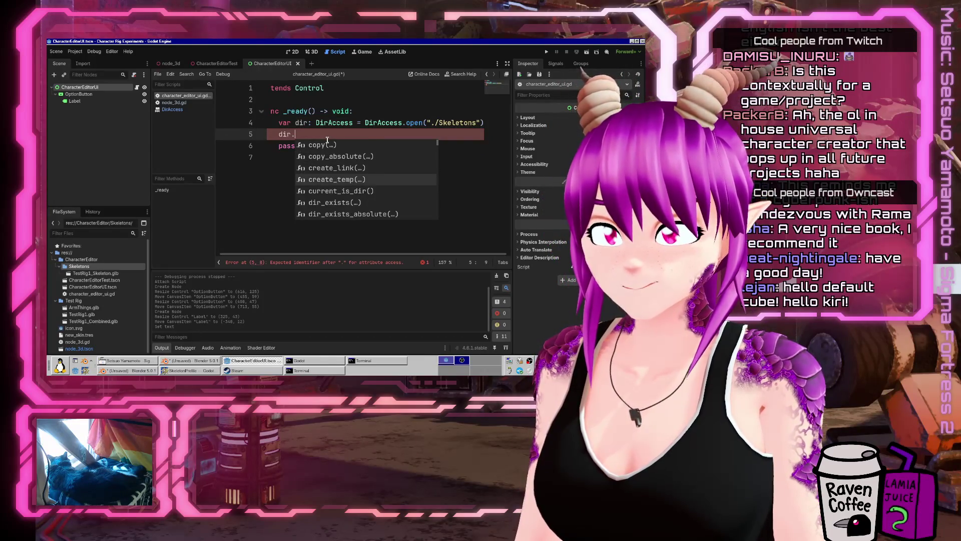
key("Down")
key("Down")
key("Down")
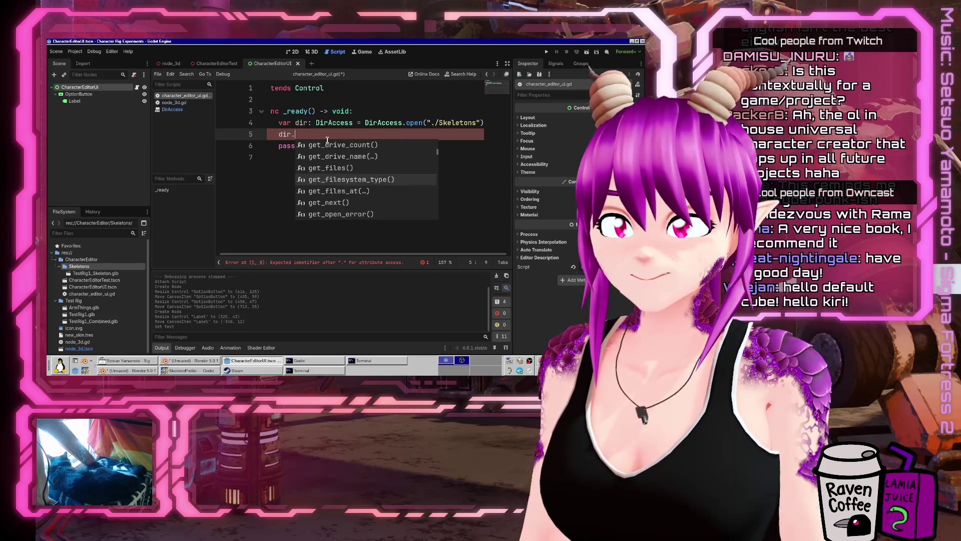
key("Return")
key("Home")
type("print")
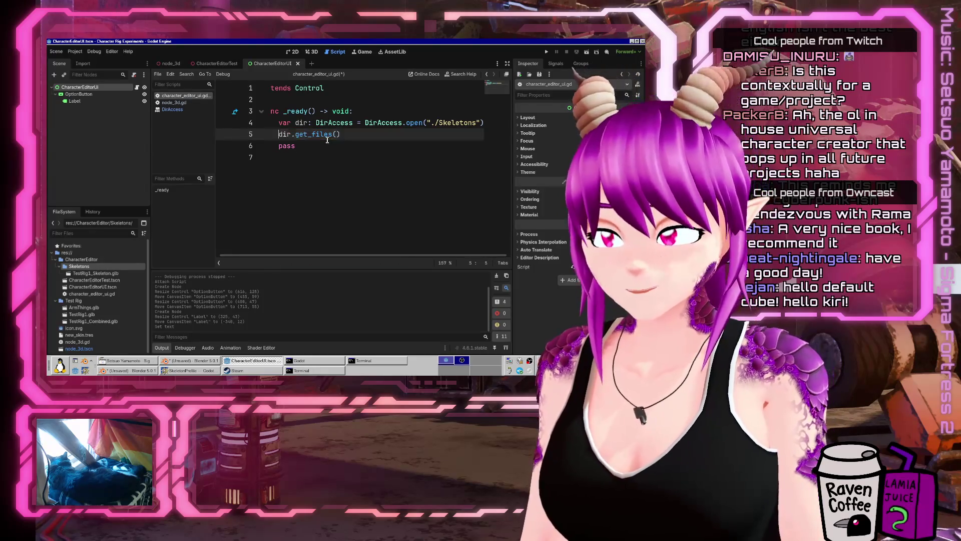
type("(")
key("End")
Save and run the project, check the Skeleton dropdown, then close the game window.
key("F5")
type("res://CharacterEditor/")
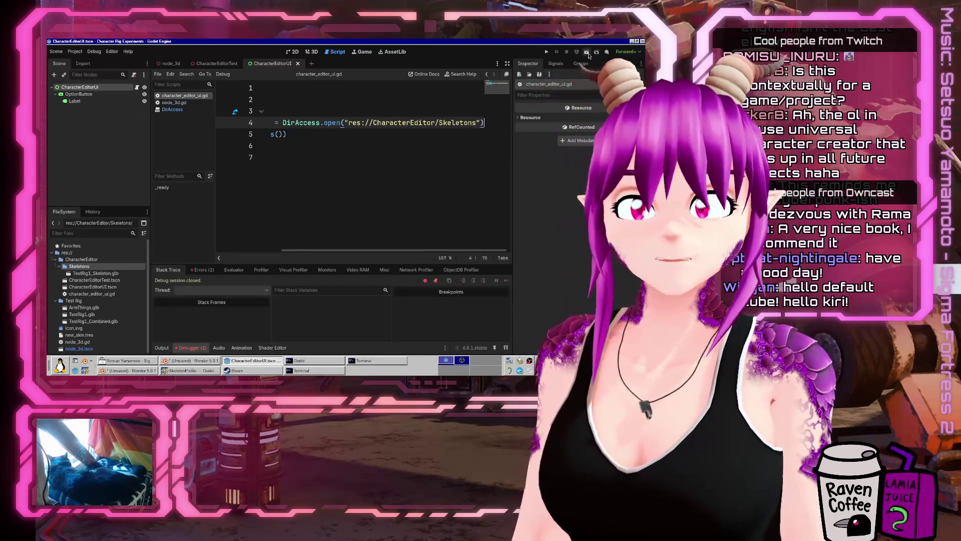
left_click(588, 52)
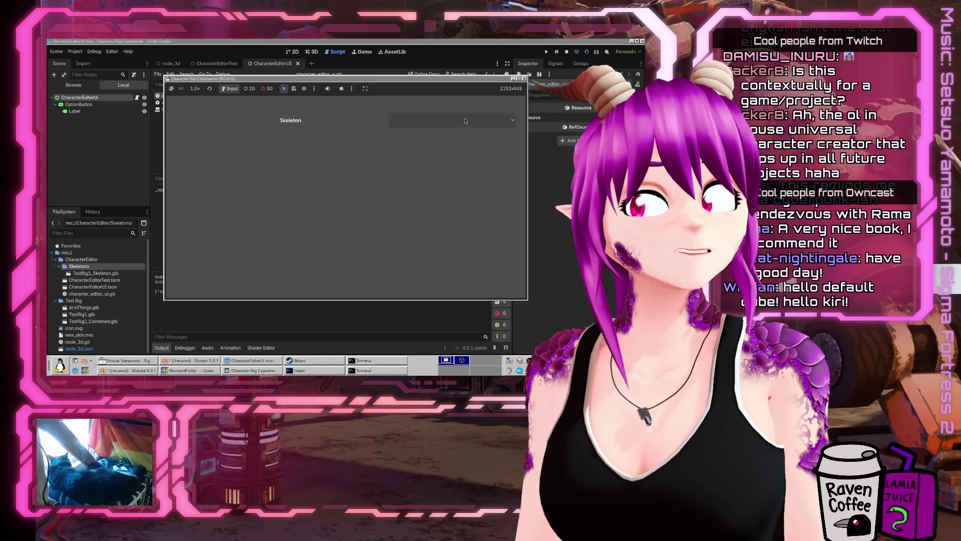
left_click(506, 121)
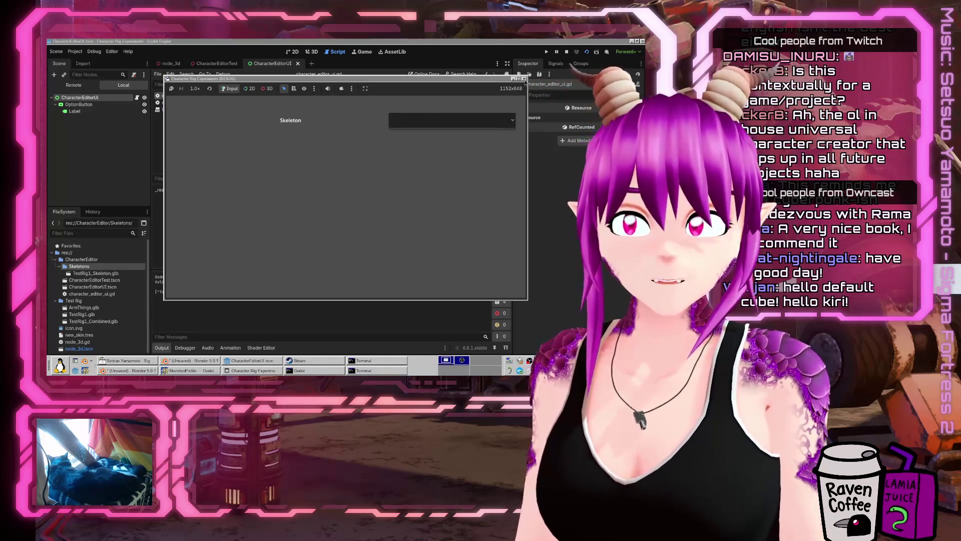
left_click(523, 79)
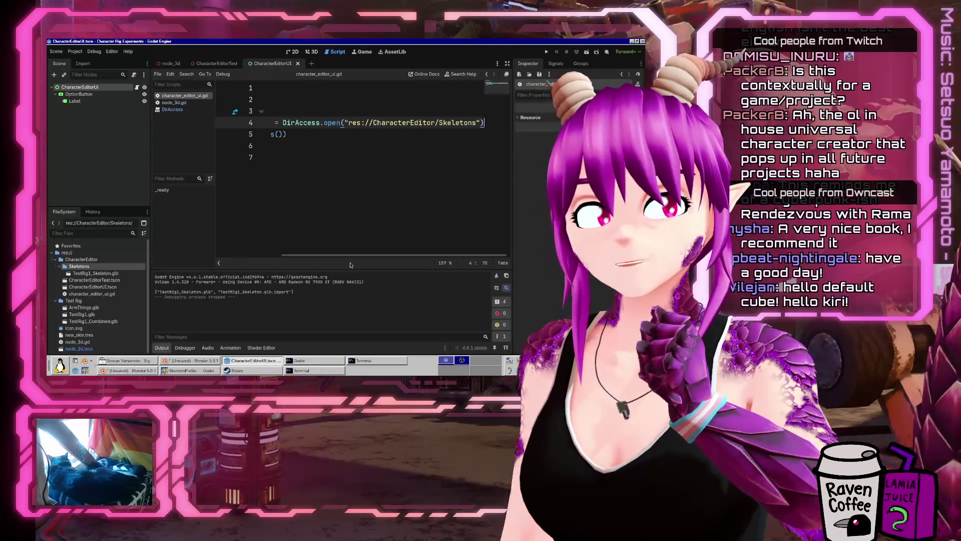
Widen the script editor, add a blank line above pass, and move Label directly under the root.
key("Down")
key("Down")
key("Down")
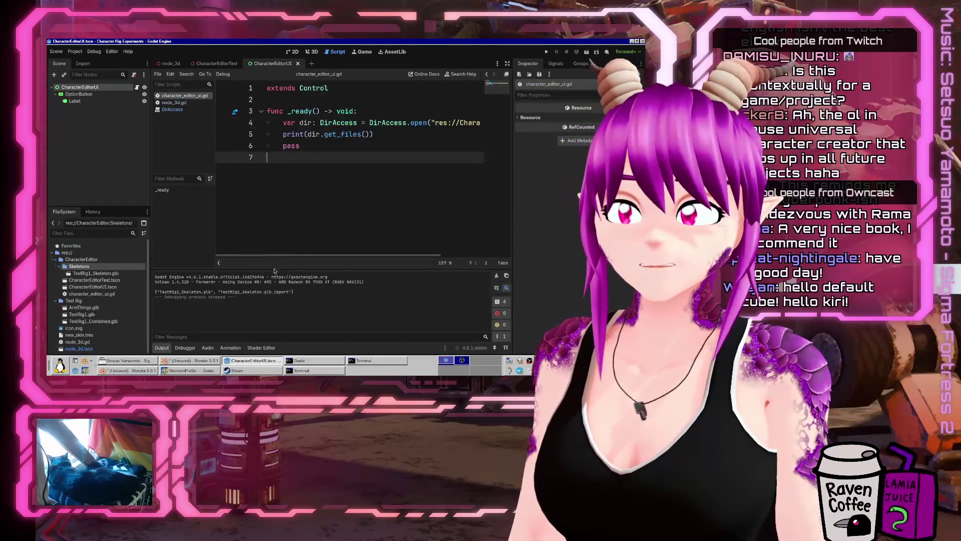
left_click_drag(513, 207, 566, 211)
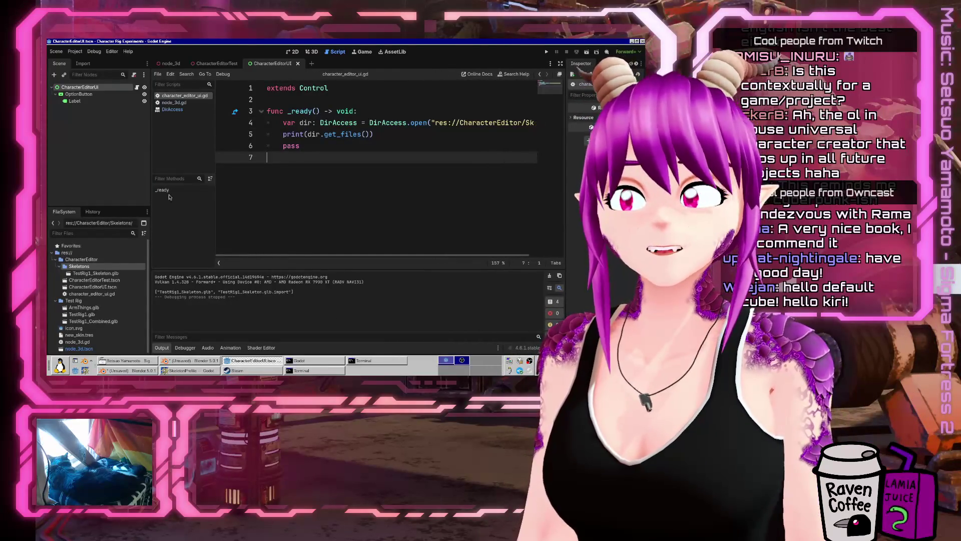
left_click_drag(151, 181, 118, 181)
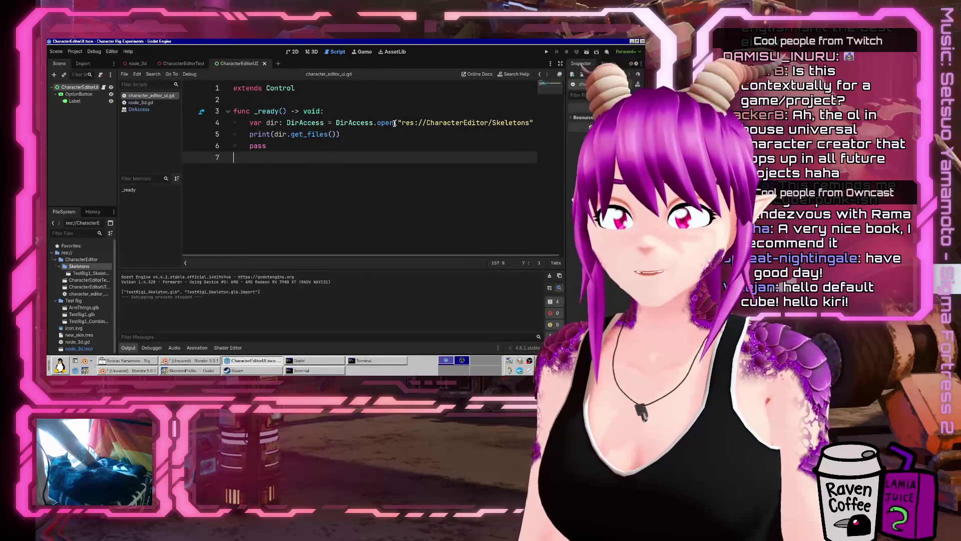
left_click(384, 142)
key("ctrl+shift+Return")
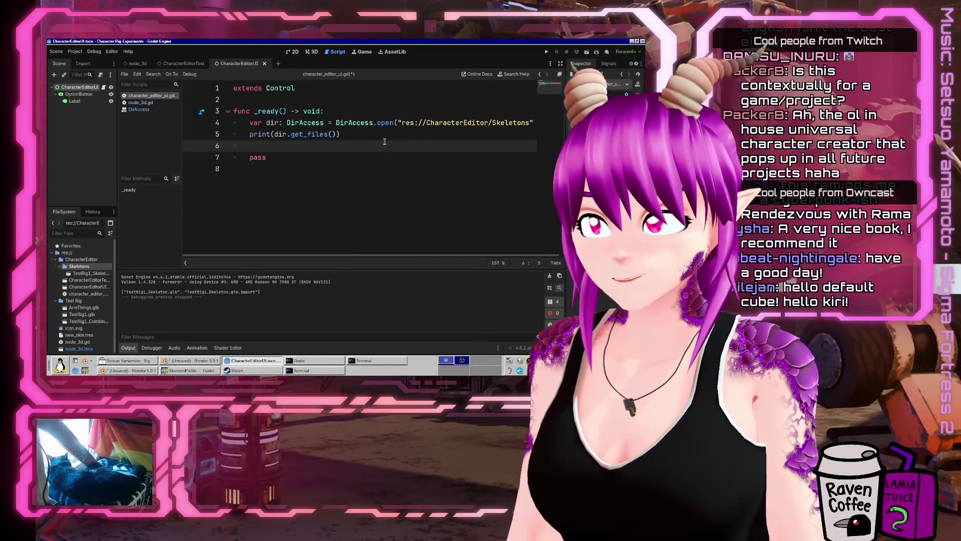
left_click_drag(71, 101, 75, 87)
left_click(79, 95)
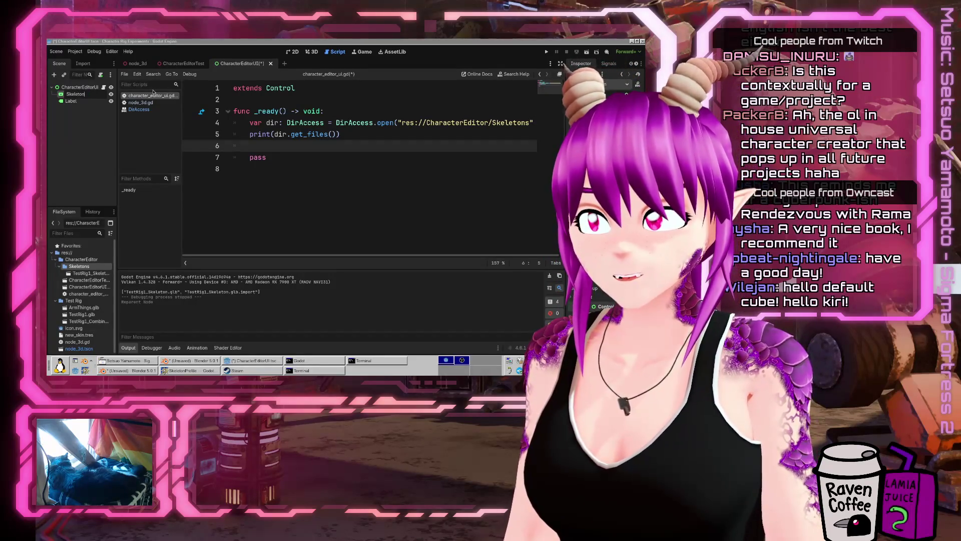
Rename the node SkeletonSelector and start a $SkeletonSelector.add_item call.
type("or")
key("Return")
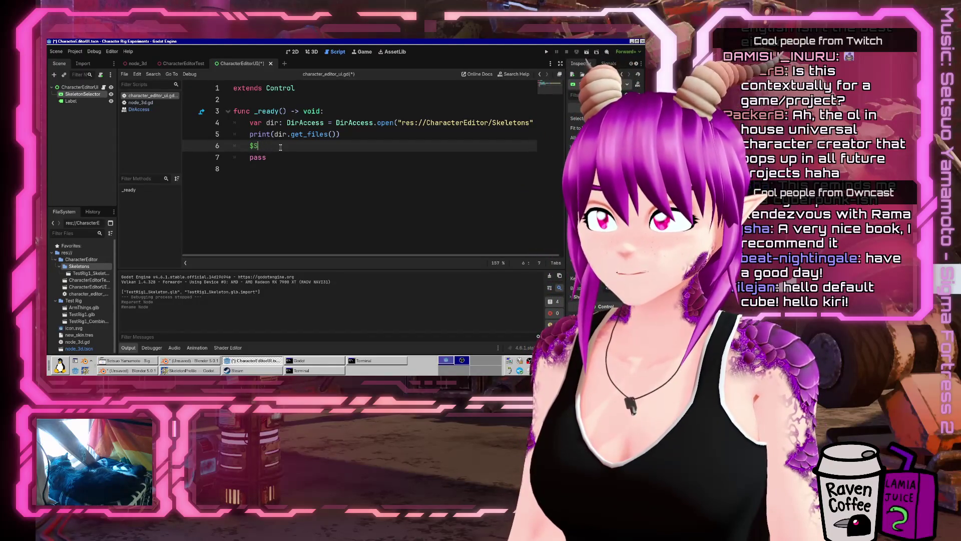
type("tonS")
key("Return")
type(".add")
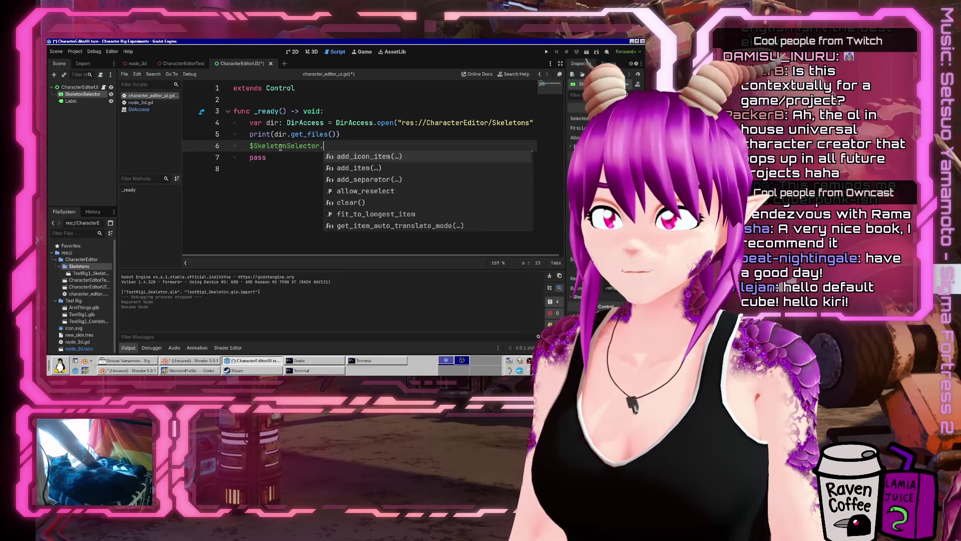
key("Down")
key("Return")
key("Up")
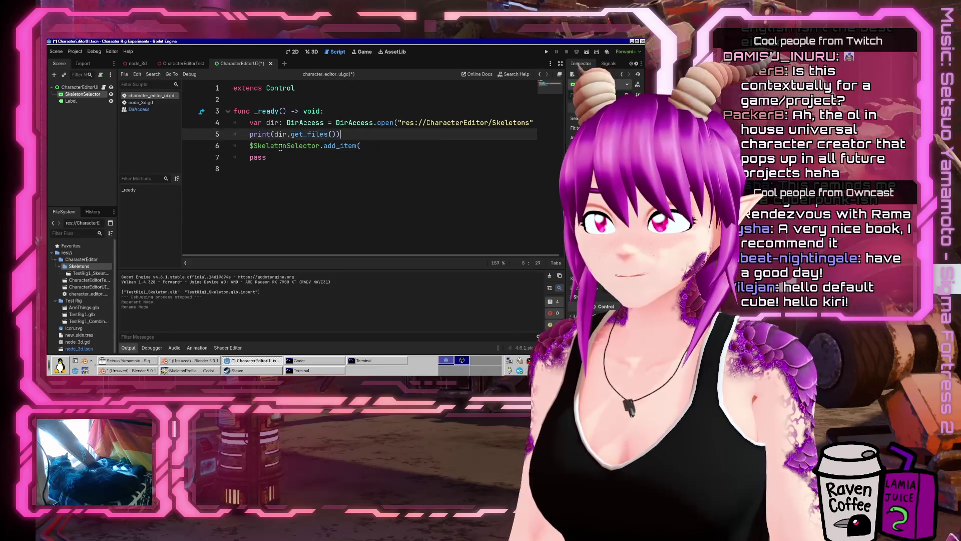
key("Return")
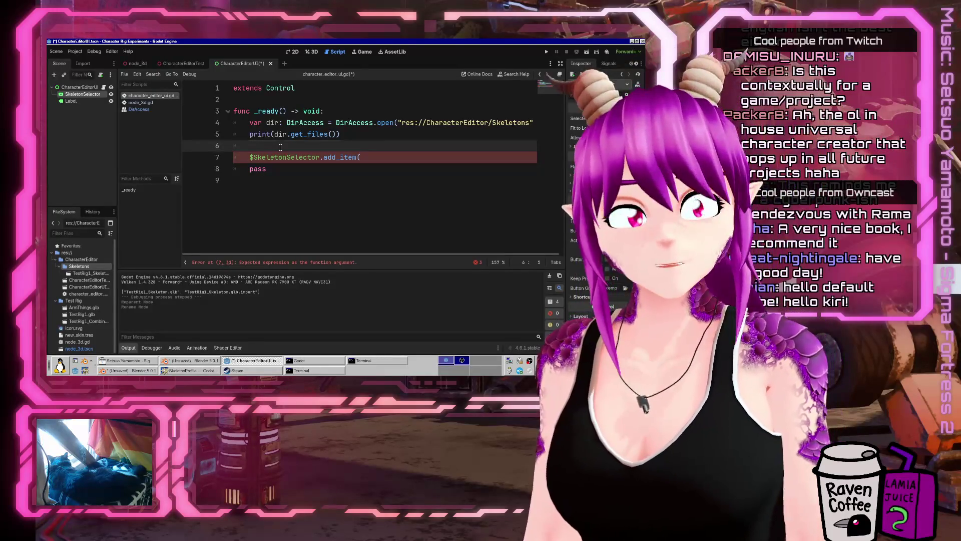
Store dir.get_files() in a PackedStringArray variable named skeleton_list instead of printing it.
key("Up")
key("shift+ctrl+Right")
key("shift+Right")
type("var s")
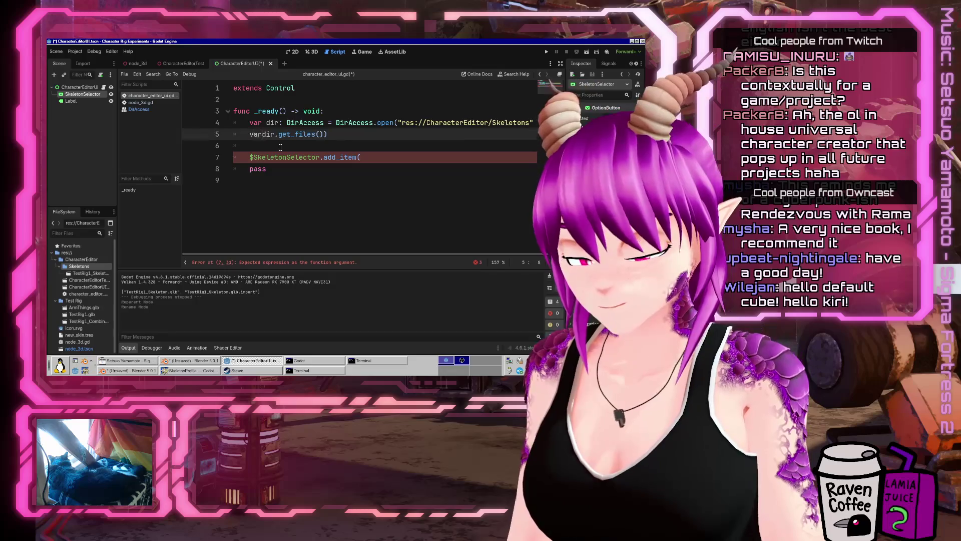
type("keleton_list: ")
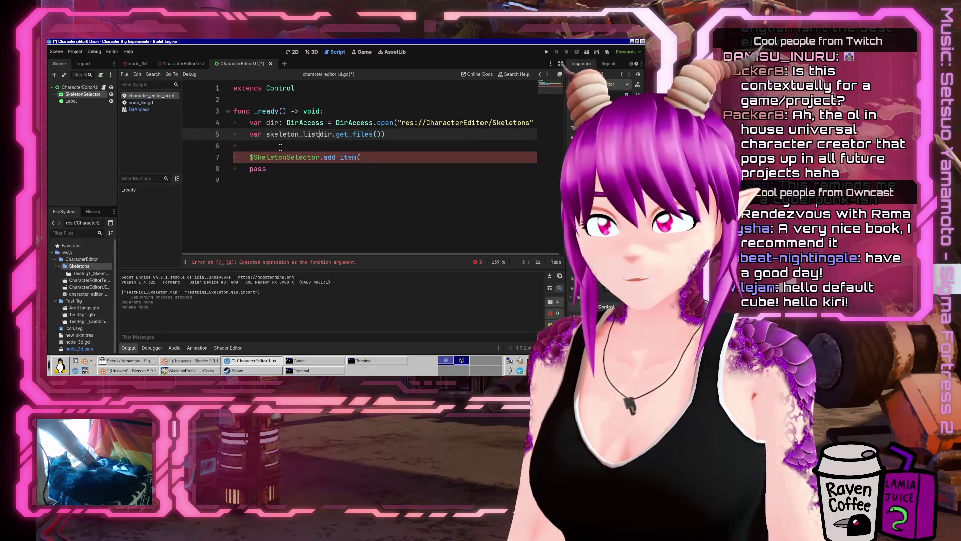
type("PackedS")
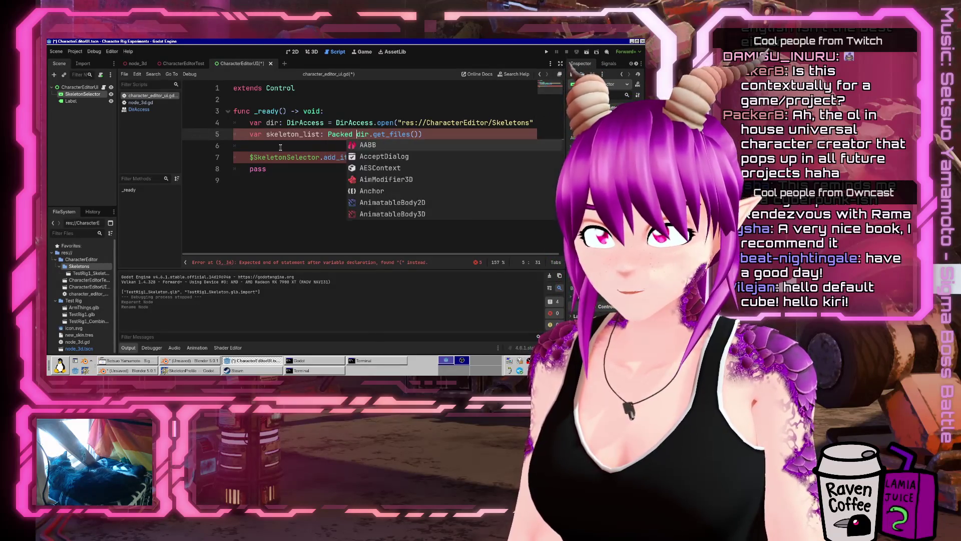
key("Return")
type("=")
key("End")
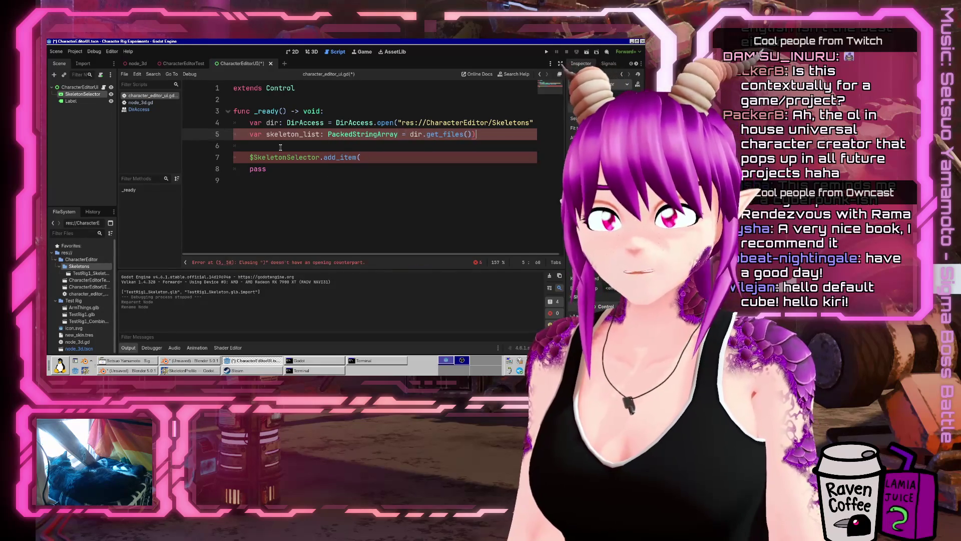
key("BackSpace")
key("Down")
Wrap the call in a 'for skel in skeleton_list' loop that runs add_item(skel).
key("ctrl+shift+k")
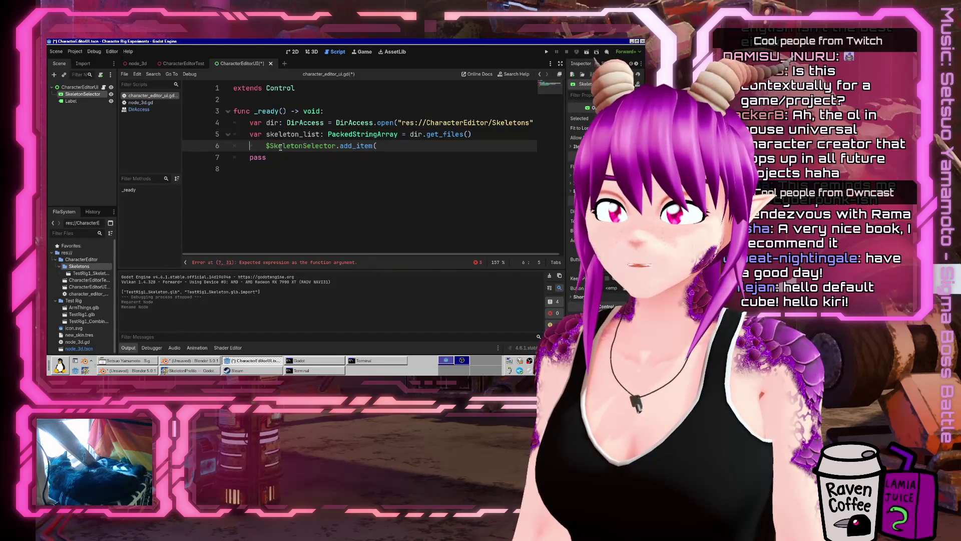
key("Return")
key("Up")
type("for ske")
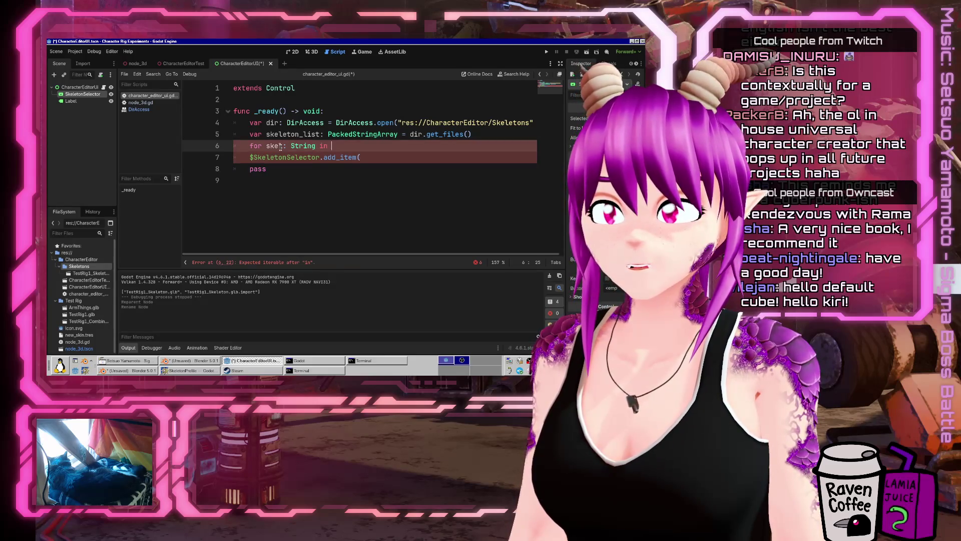
type("l")
key("Return")
type(":")
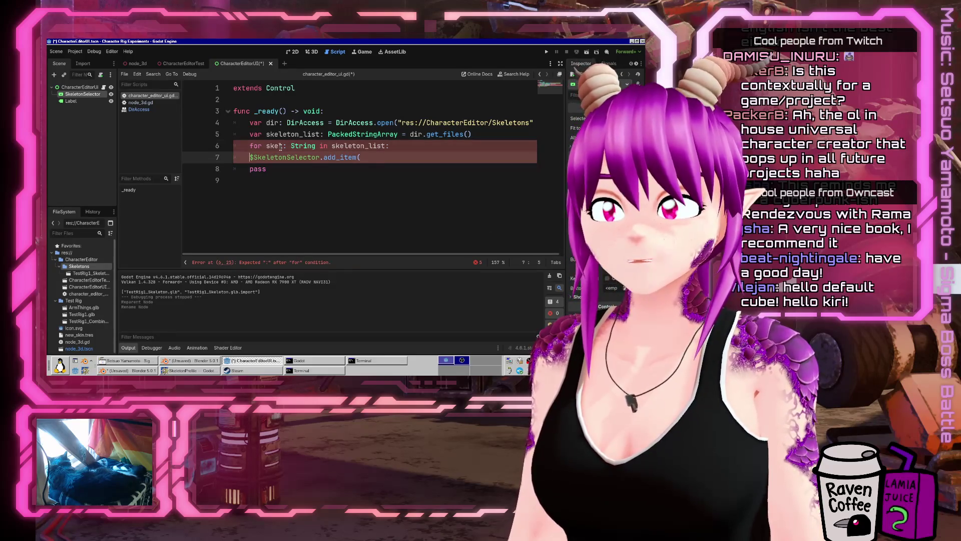
key("Down")
key("Home")
key("Tab")
key("End")
type("skel)")
Save, run, and confirm the dropdown lists TestRig1_Skeleton.glb and its .import file, then stop the game.
key("ctrl+s")
key("F6")
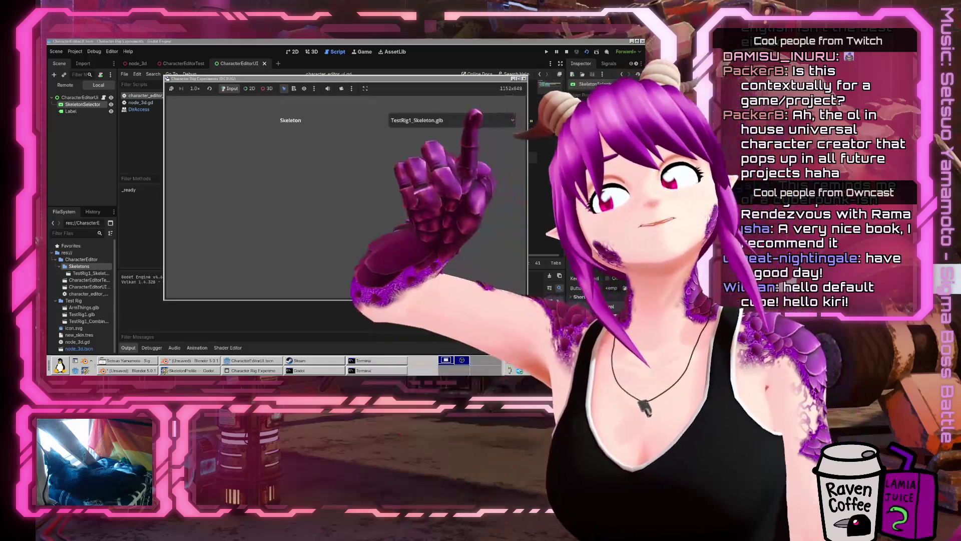
left_click(450, 120)
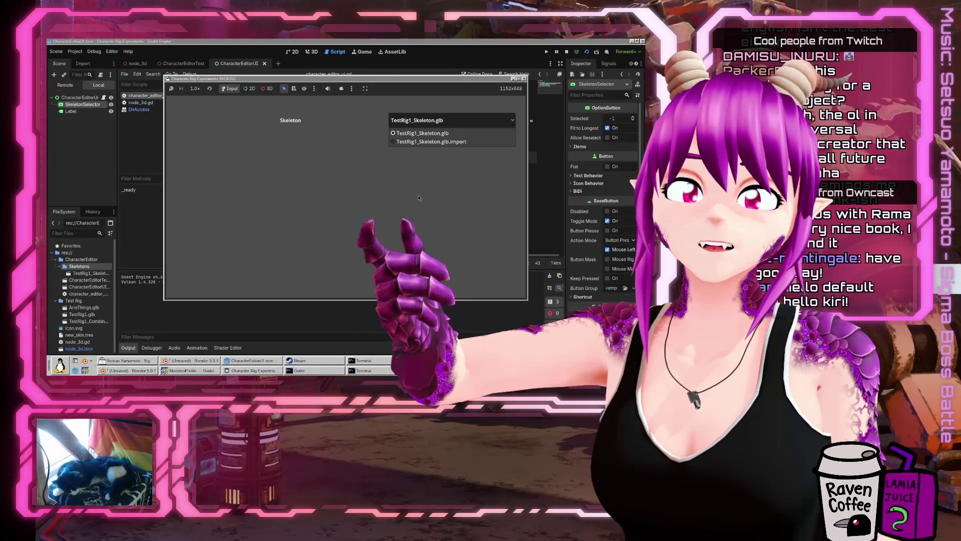
key("Escape")
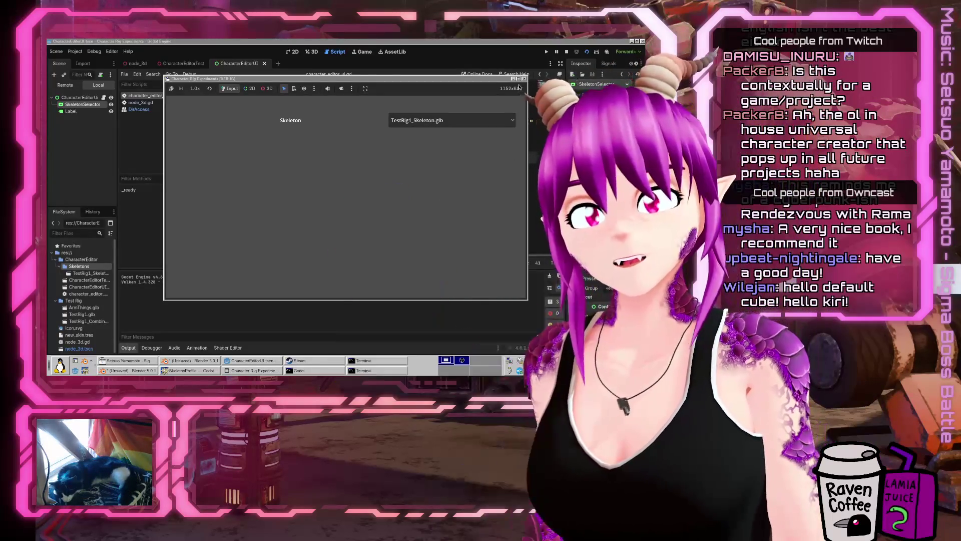
key("F8")
left_click(98, 56)
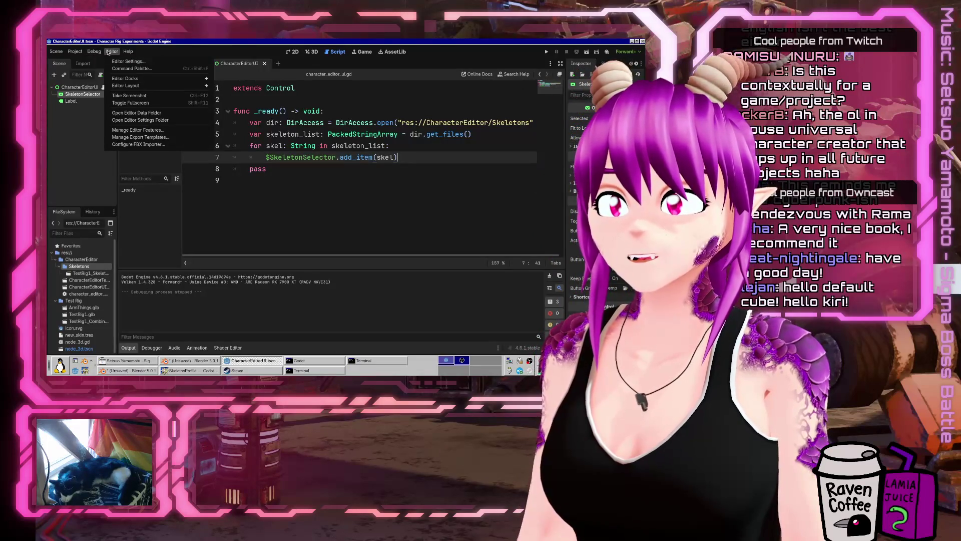
Download and install the 4.6.1.stable export templates via Manage Export Templates.
mouse_move(113, 56)
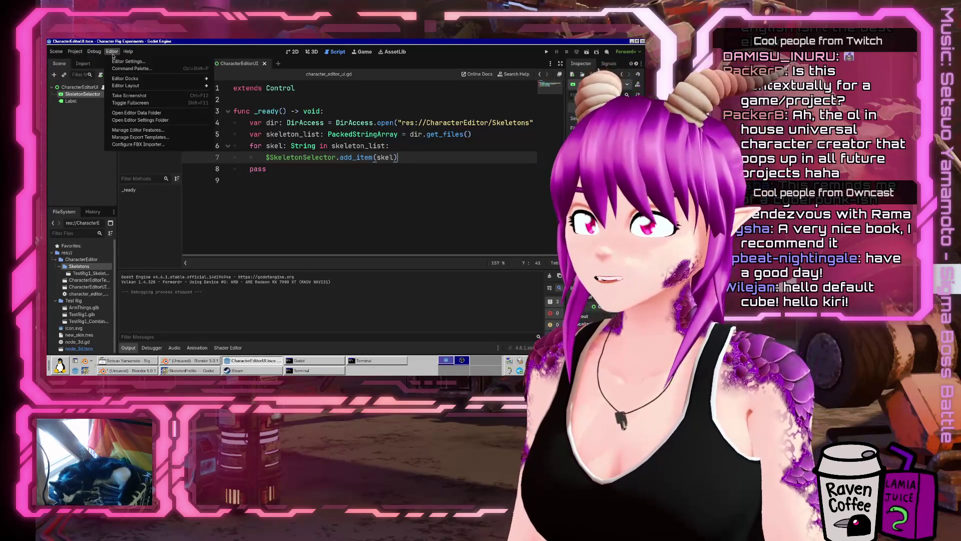
left_click(140, 137)
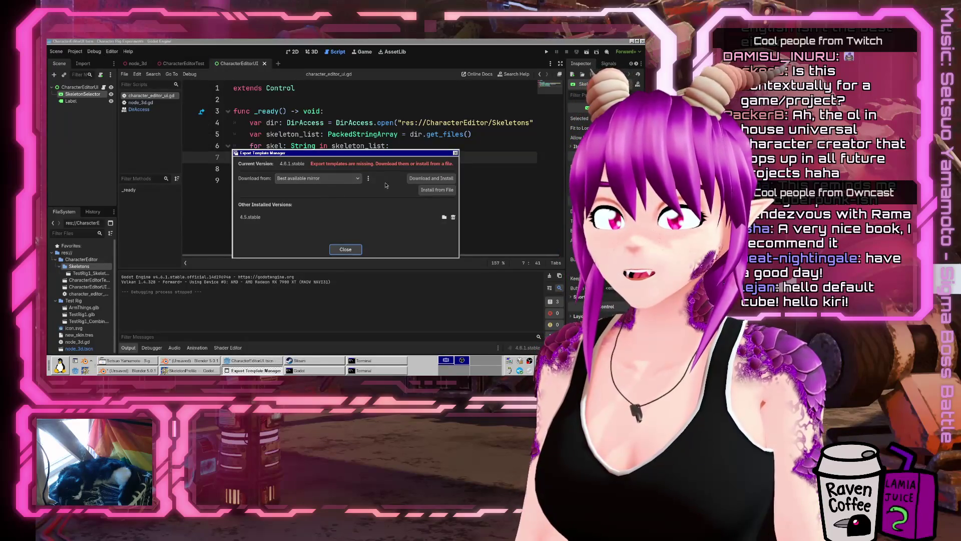
left_click(422, 179)
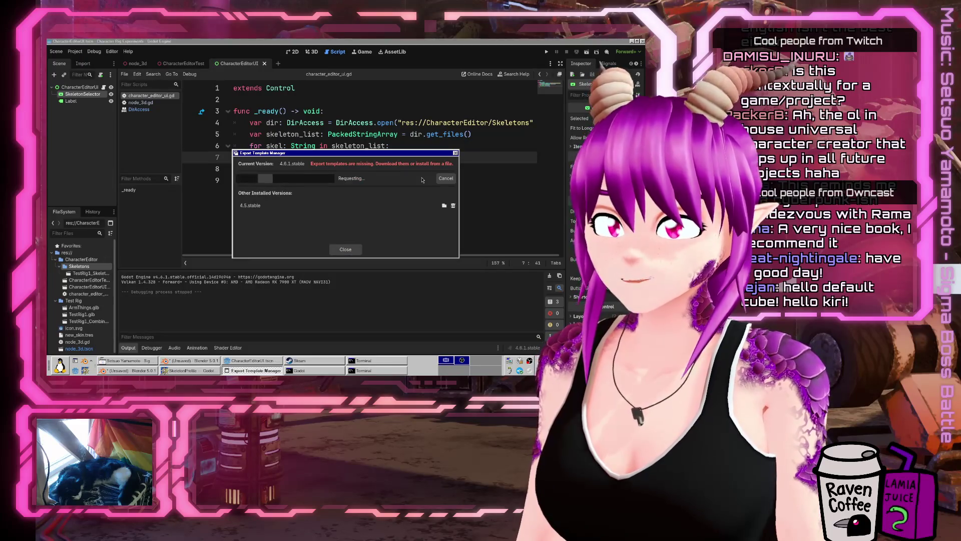
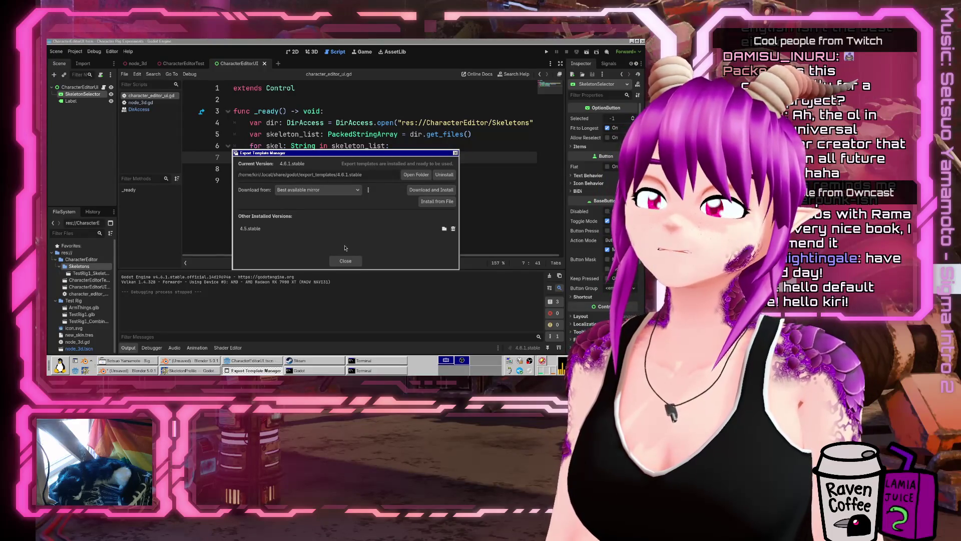
Close the template manager, add a Linux export preset, and browse for its export path.
left_click(345, 260)
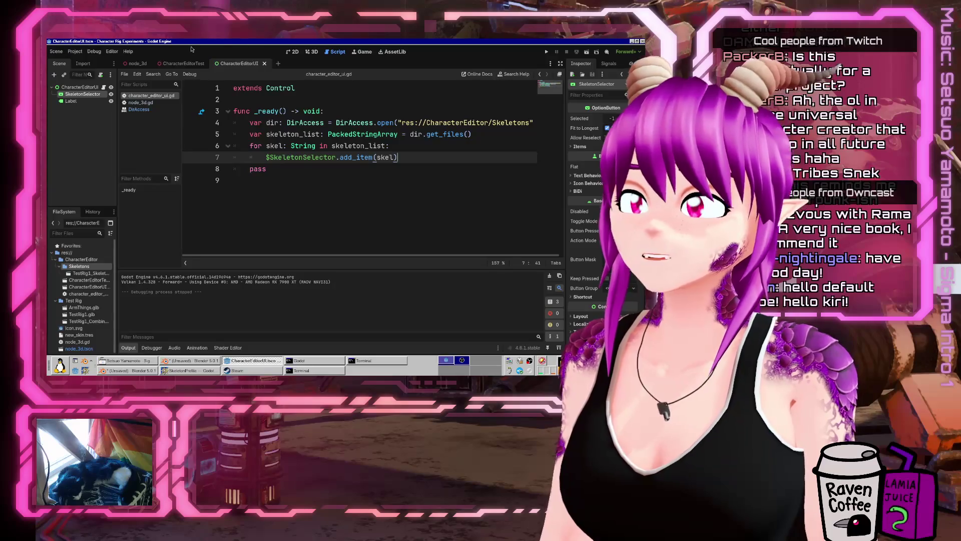
left_click(78, 52)
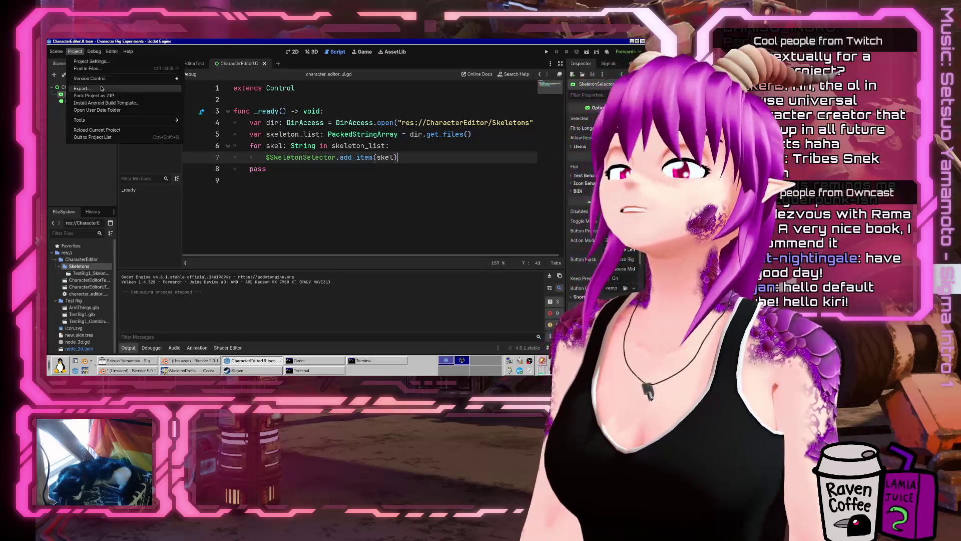
left_click(87, 88)
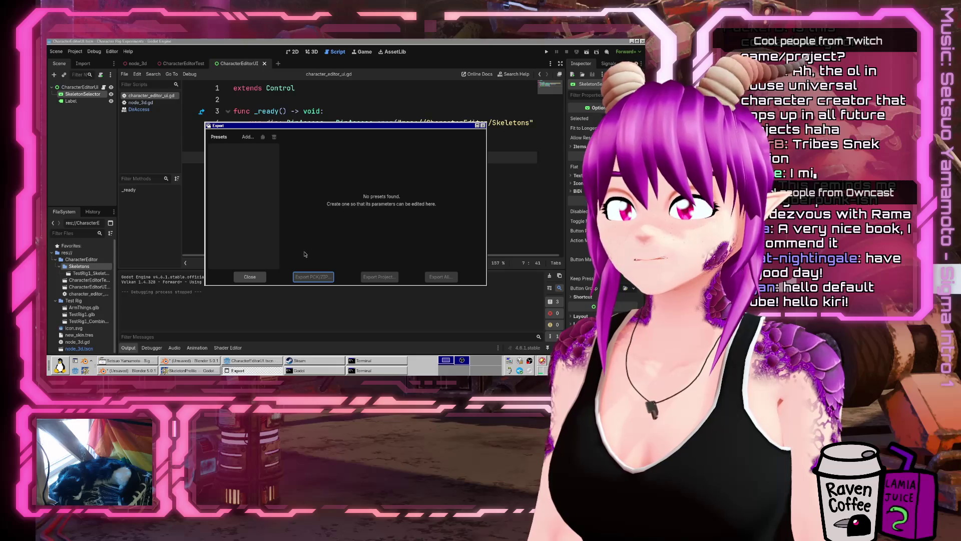
left_click(243, 138)
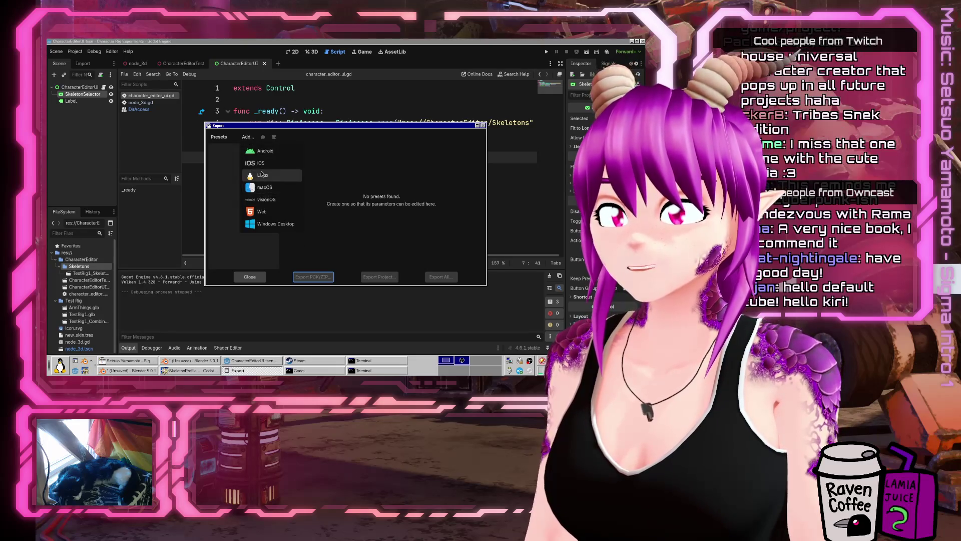
left_click(296, 175)
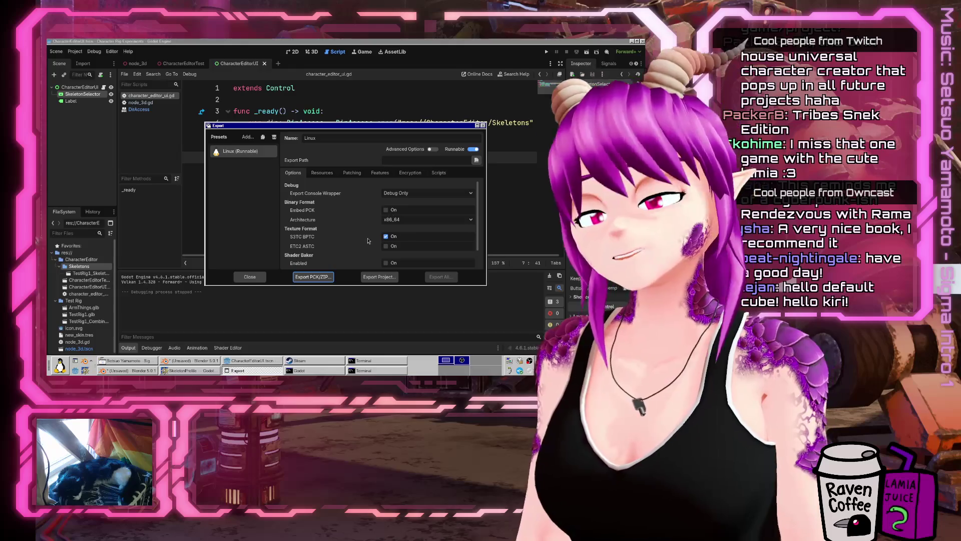
left_click(379, 277)
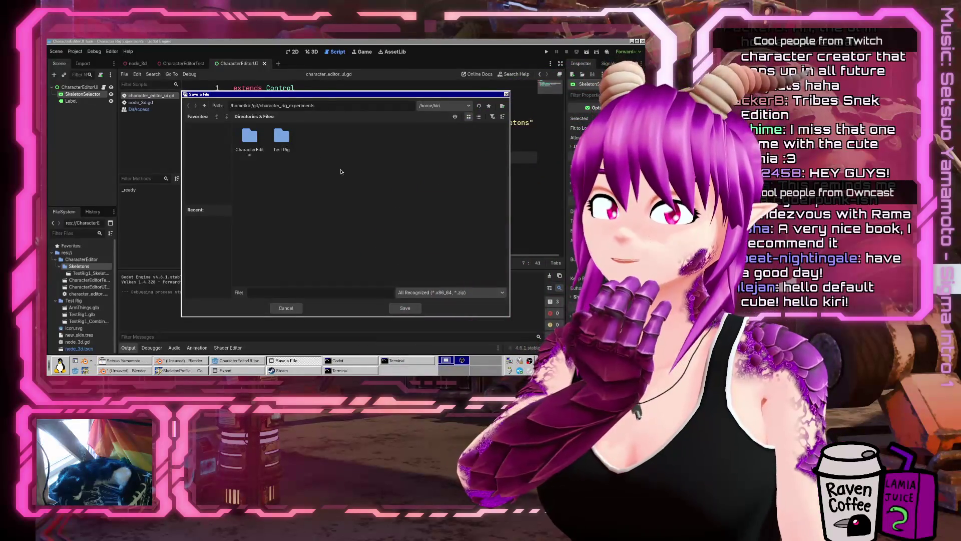
Create an ExportTest folder inside character_rig_experiments from the save dialog.
left_click(205, 106)
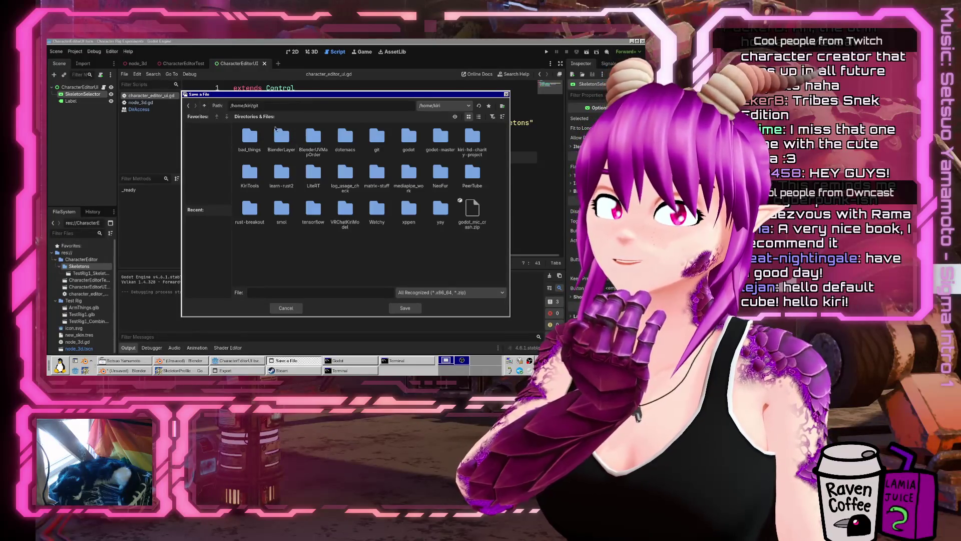
left_click(188, 106)
left_click(502, 106)
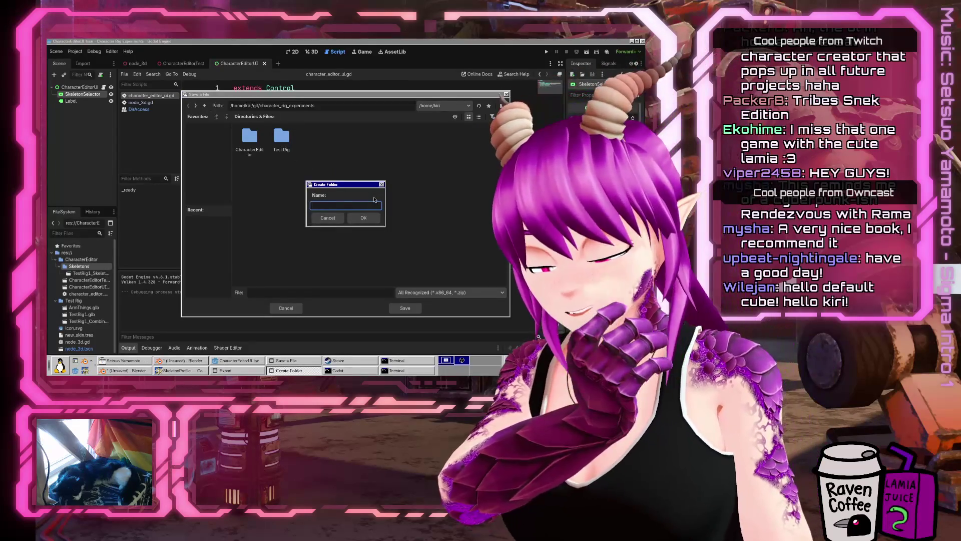
key("Escape")
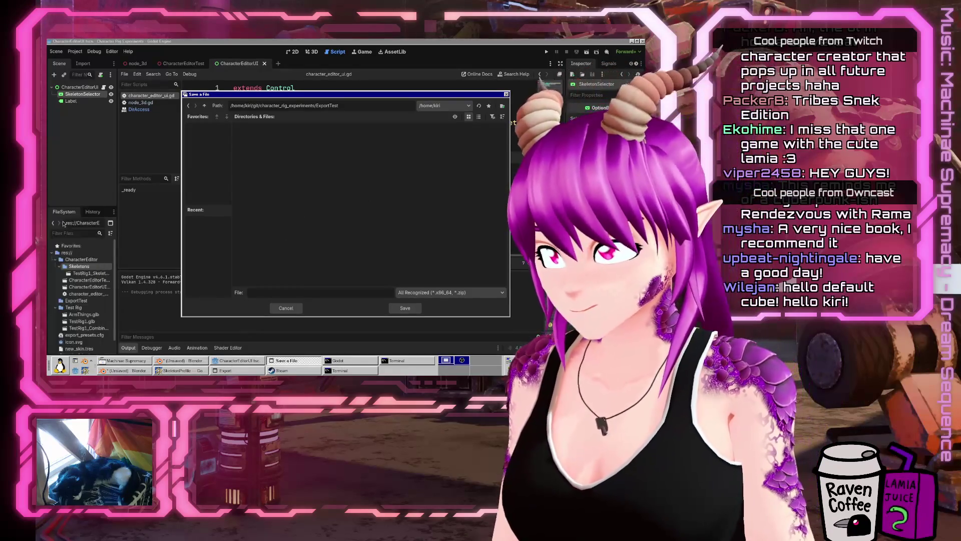
In a terminal, go into ExportTest, add an empty .gdignore file, and close the terminal.
key("ctrl+alt+t")
type("cd git/character_rig_experiments/")
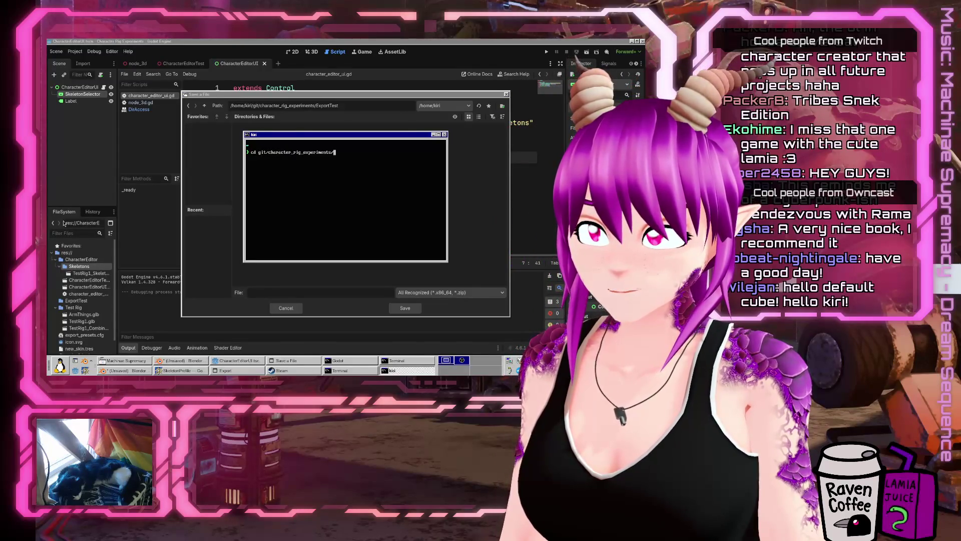
key("Return")
type("ls")
key("Return")
key("Tab")
key("Return")
type("ls")
key("Return")
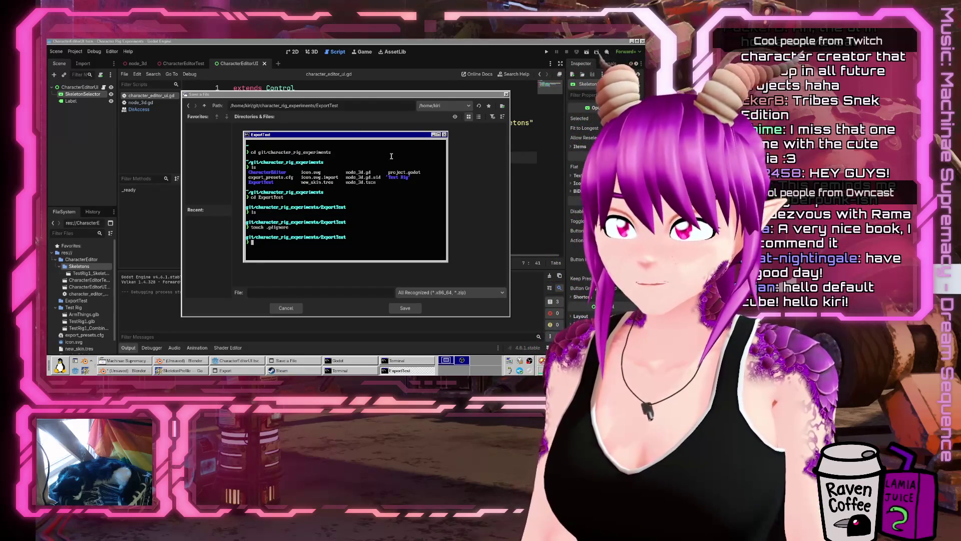
key("ctrl+d")
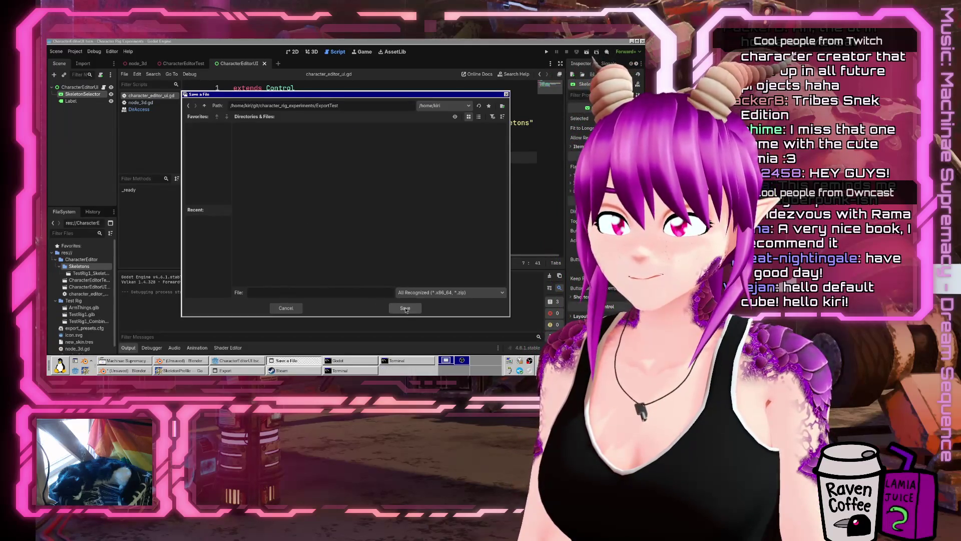
Set the Linux export path to asdf with the *.x86_64 file filter.
left_click(406, 308)
left_click(351, 214)
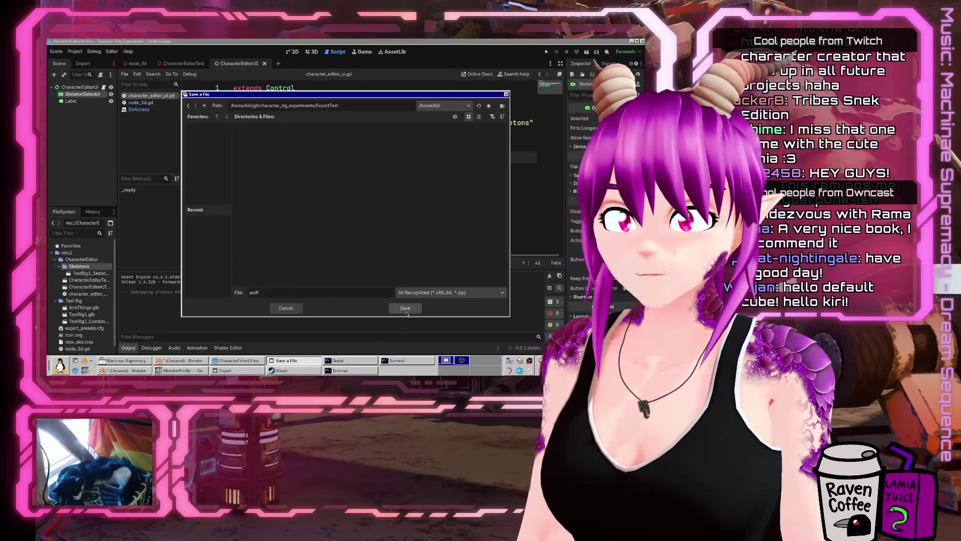
left_click(406, 311)
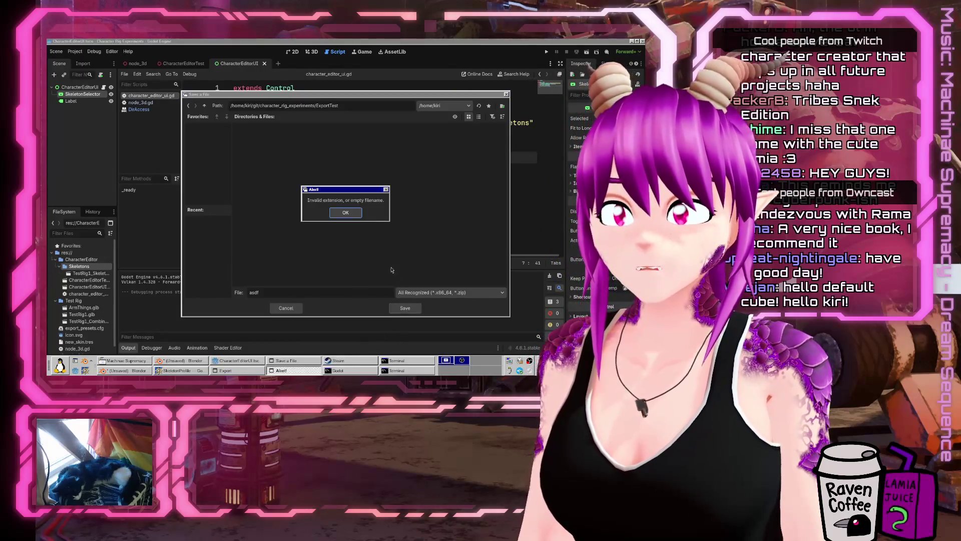
left_click(353, 214)
left_click(501, 293)
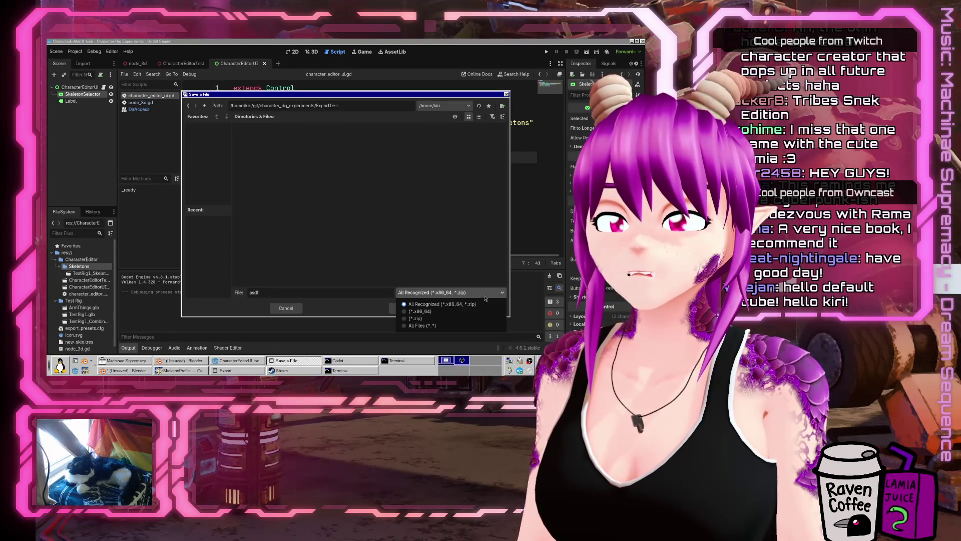
left_click(406, 307)
left_click(406, 308)
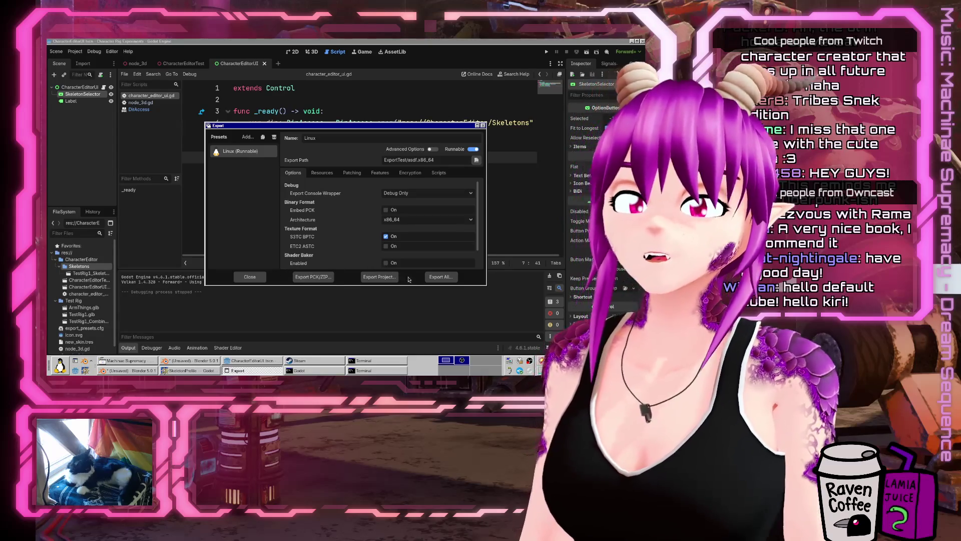
Export the project with debug to asdf.x86_64 and close the Export window.
left_click(381, 277)
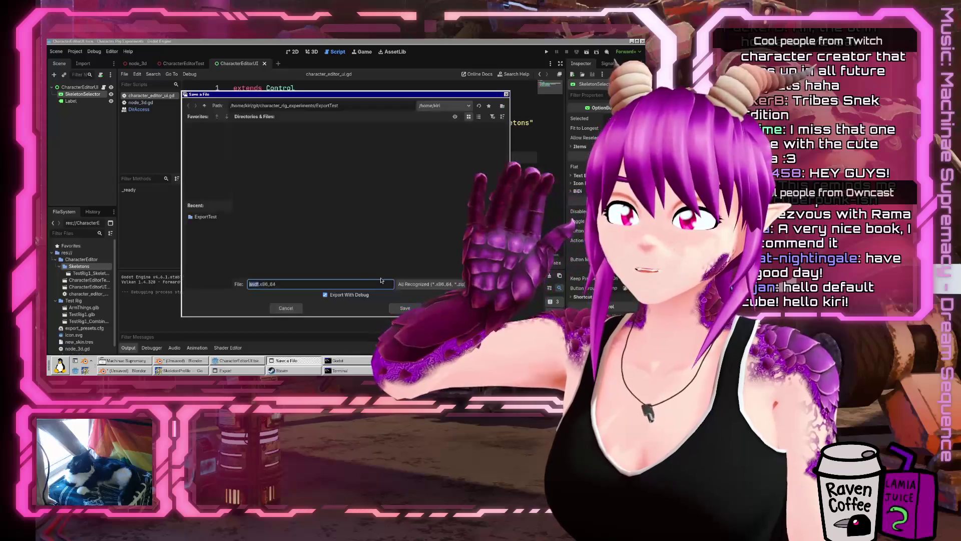
left_click(406, 308)
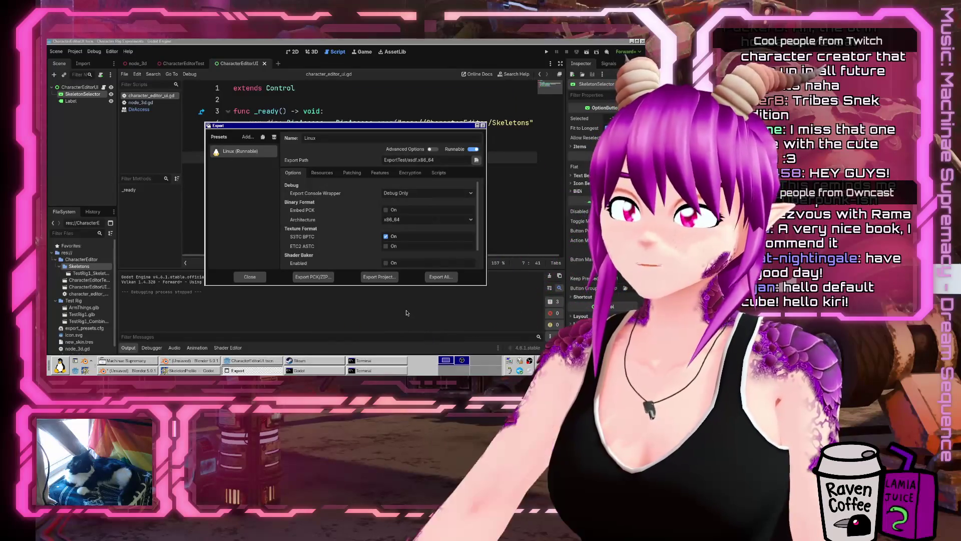
left_click(483, 126)
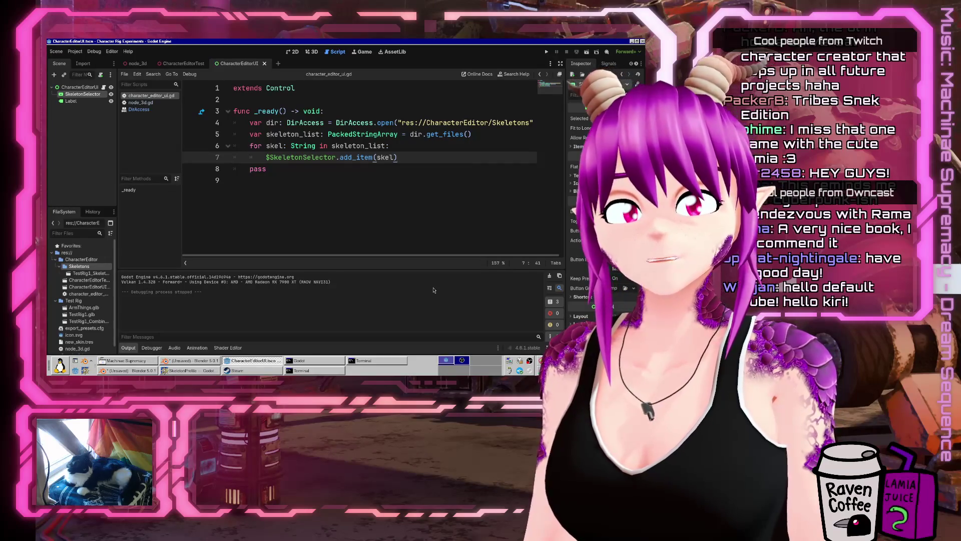
left_click(328, 374)
In the terminal, change into ~/git/character_rig_experiments and list its contents.
left_click(328, 374)
left_click(327, 364)
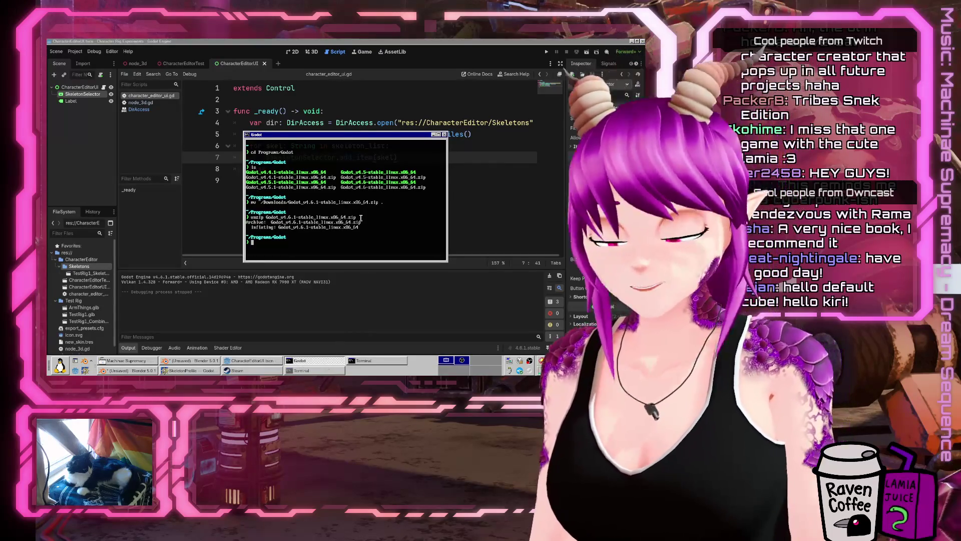
type("ls")
key("Return")
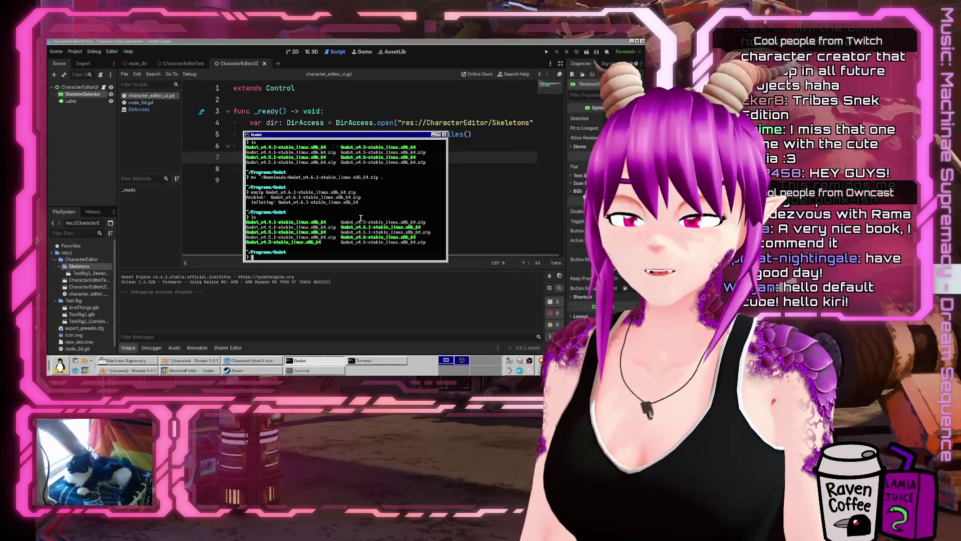
type("cd ~/git/character_rig_experiments/")
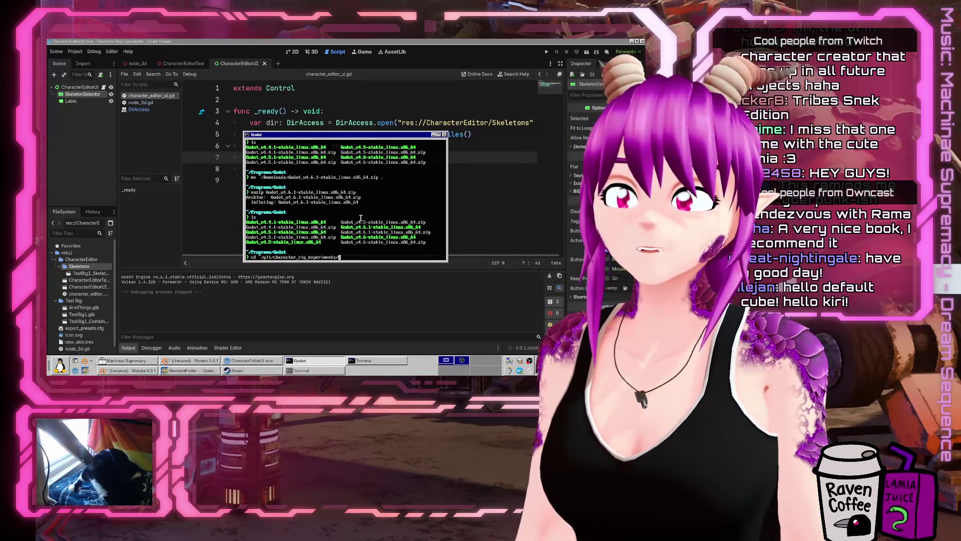
key("Return")
type("ls")
key("Return")
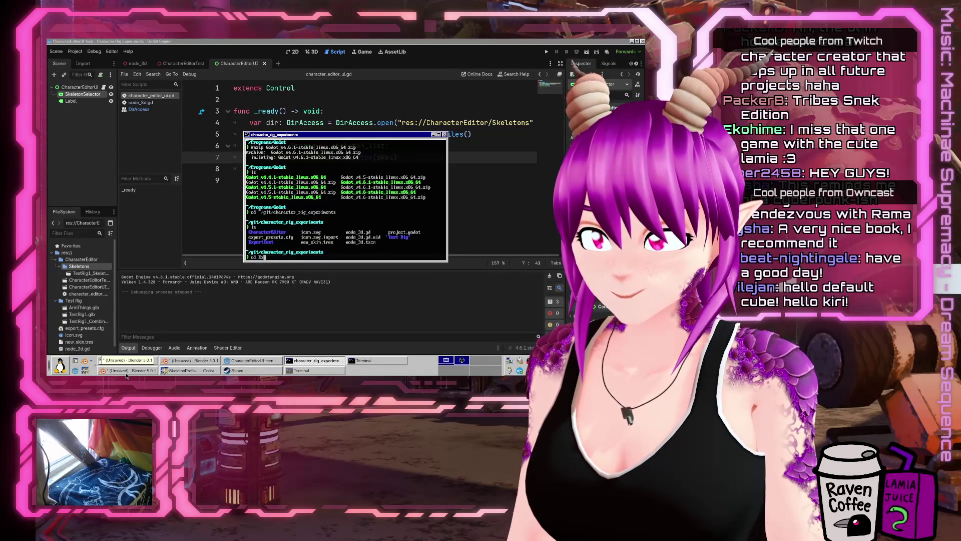
Enter ExportTest, list the exported files, and launch ./asdf.sh.
key("Tab")
key("Return")
type("ls")
key("Return")
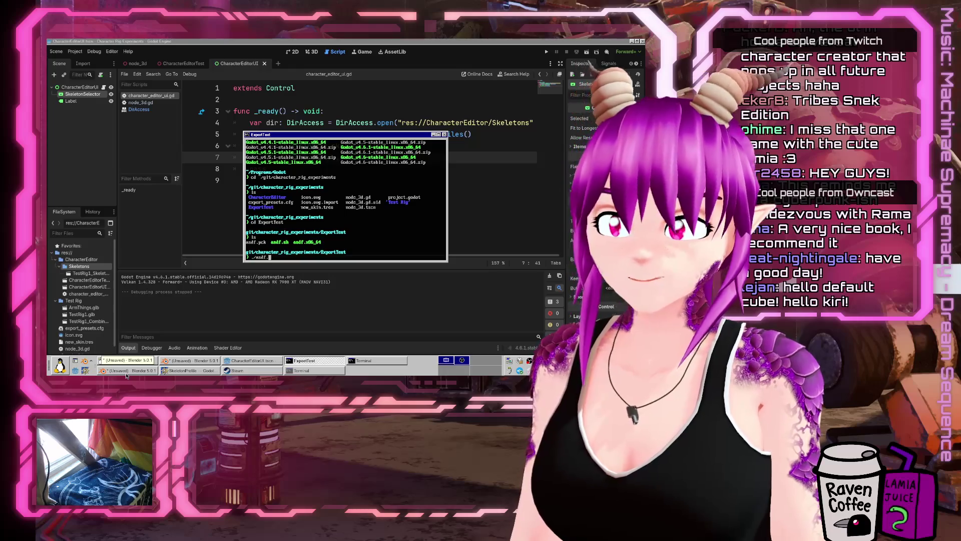
key("Tab")
key("Return")
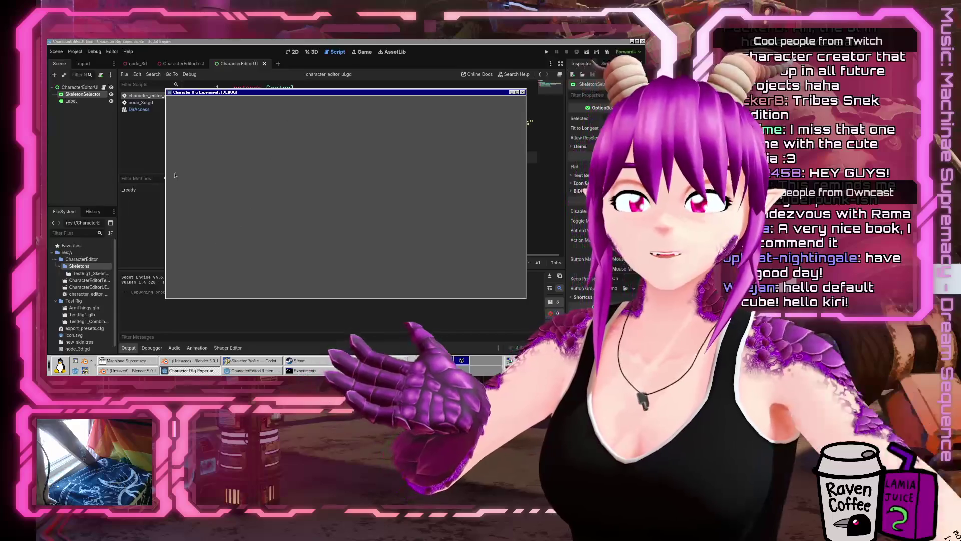
Close the running debug build and show Project Settings at Application > Run.
left_click(48, 75)
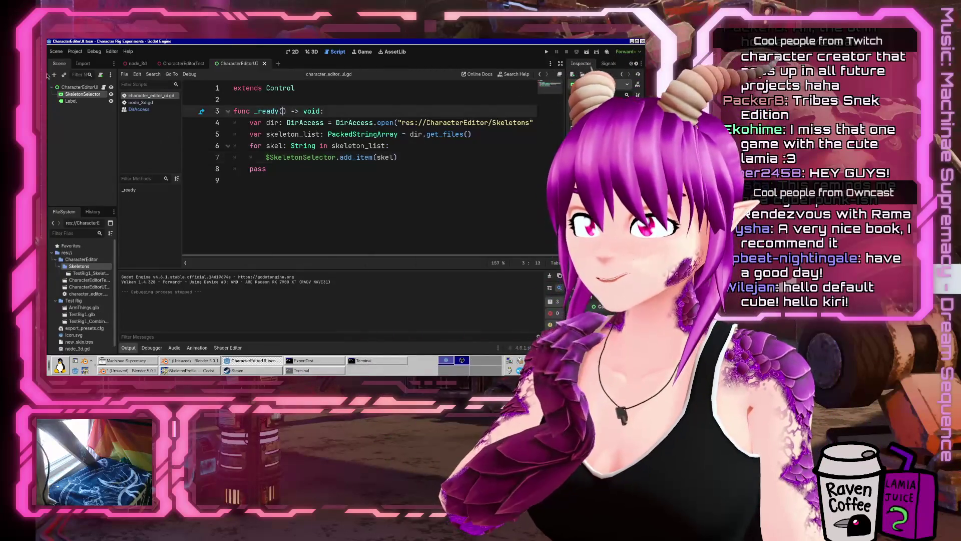
left_click(75, 51)
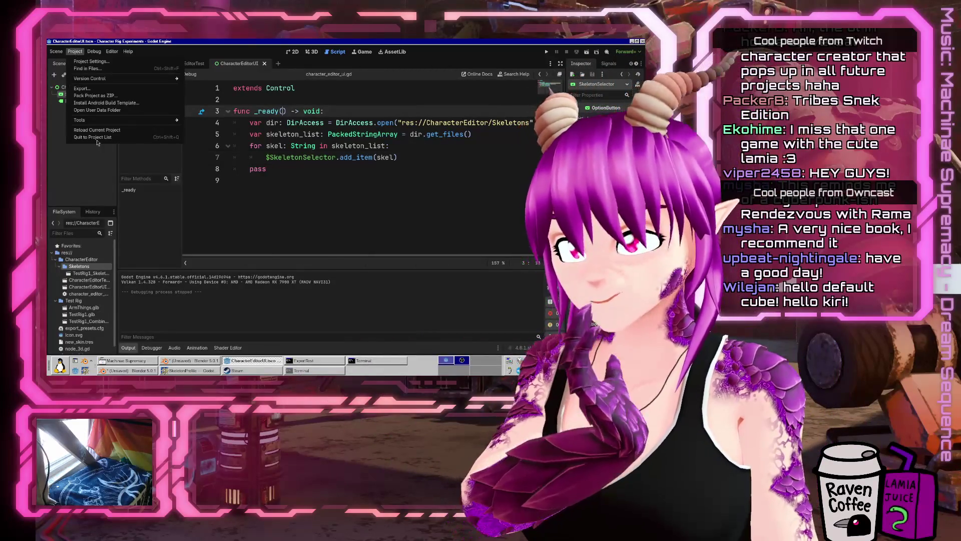
left_click(91, 61)
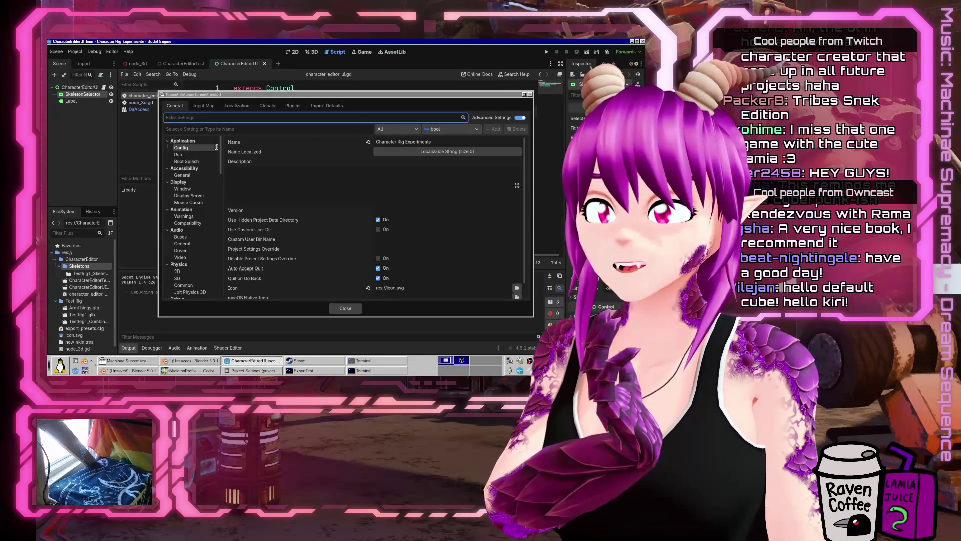
left_click(193, 156)
left_click(182, 148)
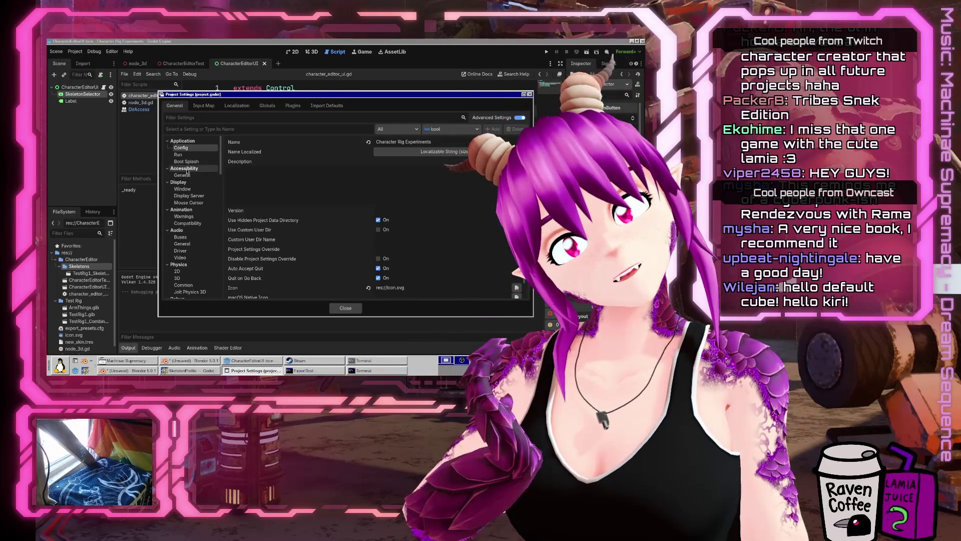
left_click(190, 155)
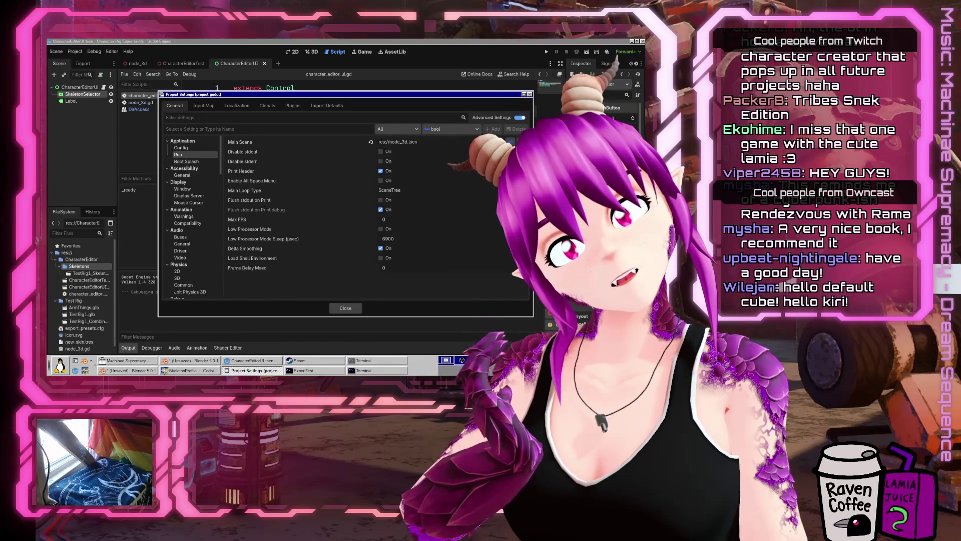
Set Main Scene to res://CharacterEditor/CharacterEditorUI.tscn and close Project Settings.
left_click(460, 140)
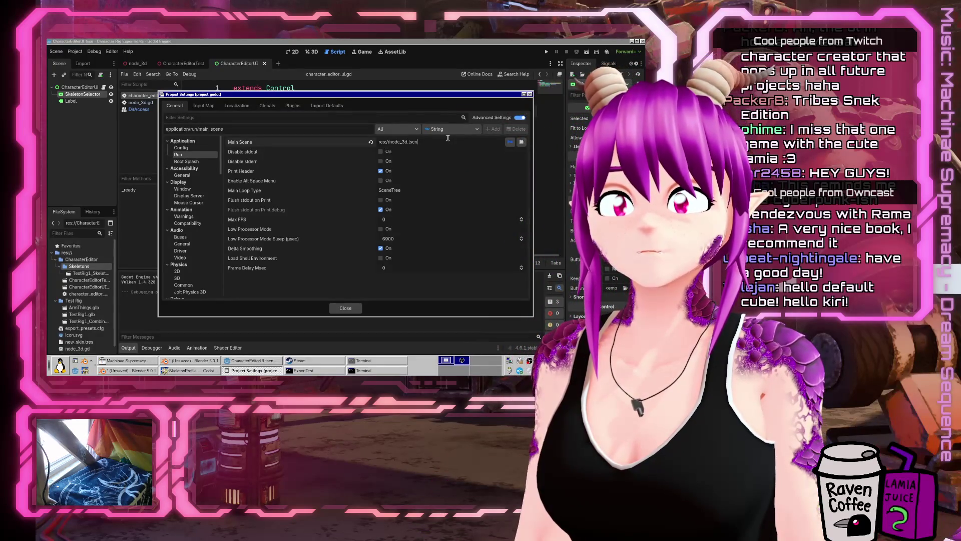
left_click(400, 142)
left_click(521, 142)
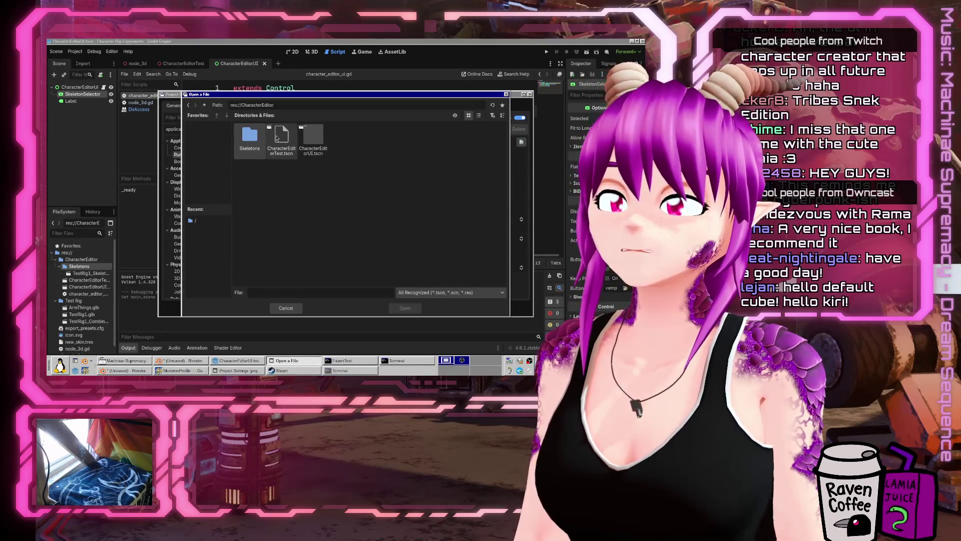
key("Escape")
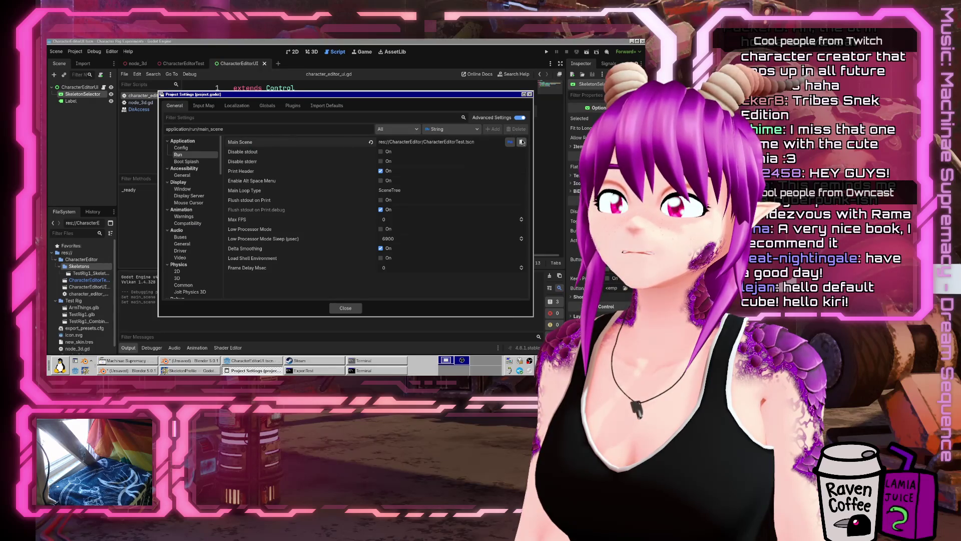
left_click(521, 142)
double_click(299, 140)
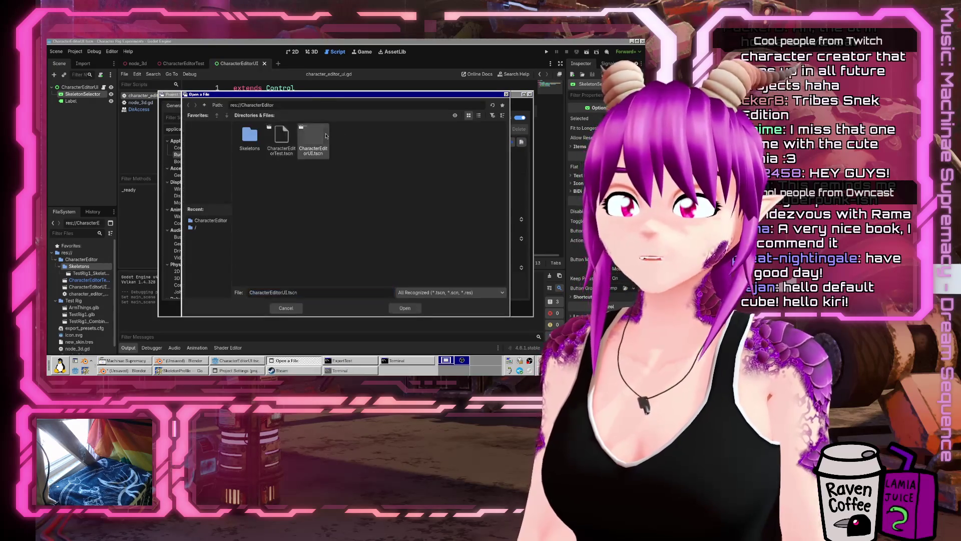
left_click(338, 311)
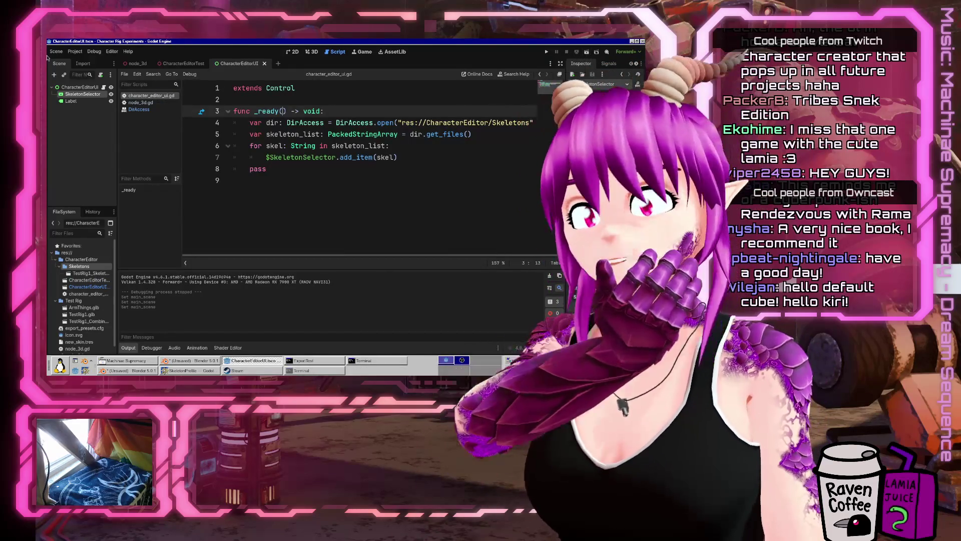
Re-export the Linux build, overwriting the existing asdf.x86_64.
left_click(75, 51)
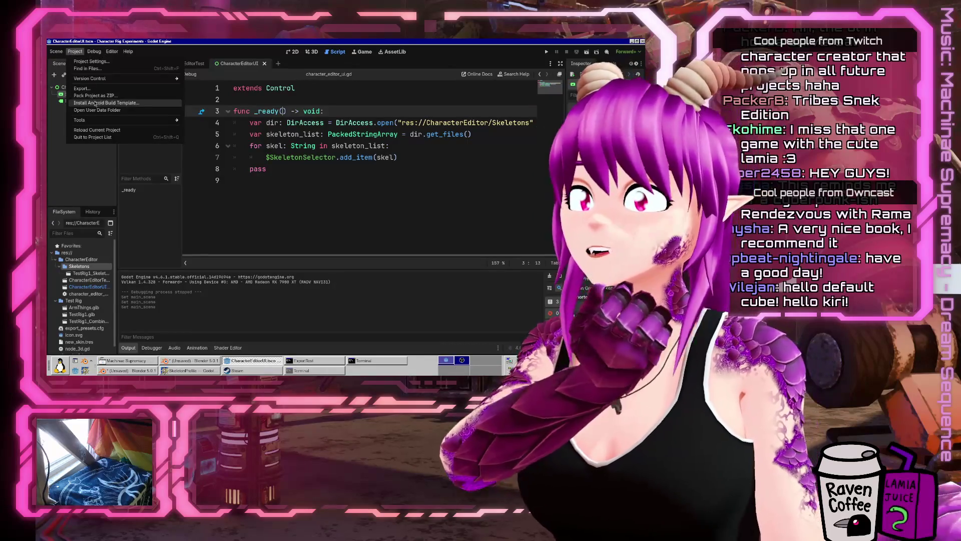
left_click(82, 88)
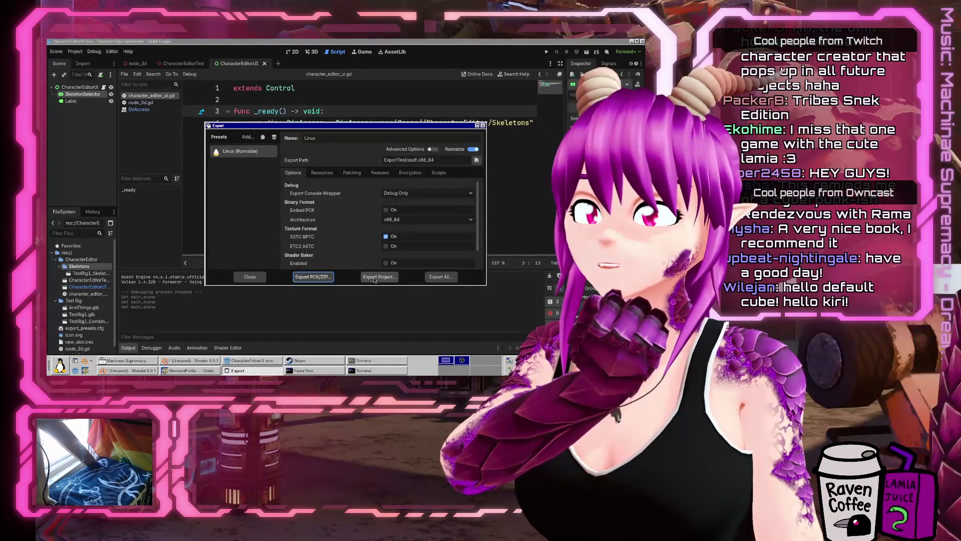
left_click(374, 277)
left_click(405, 308)
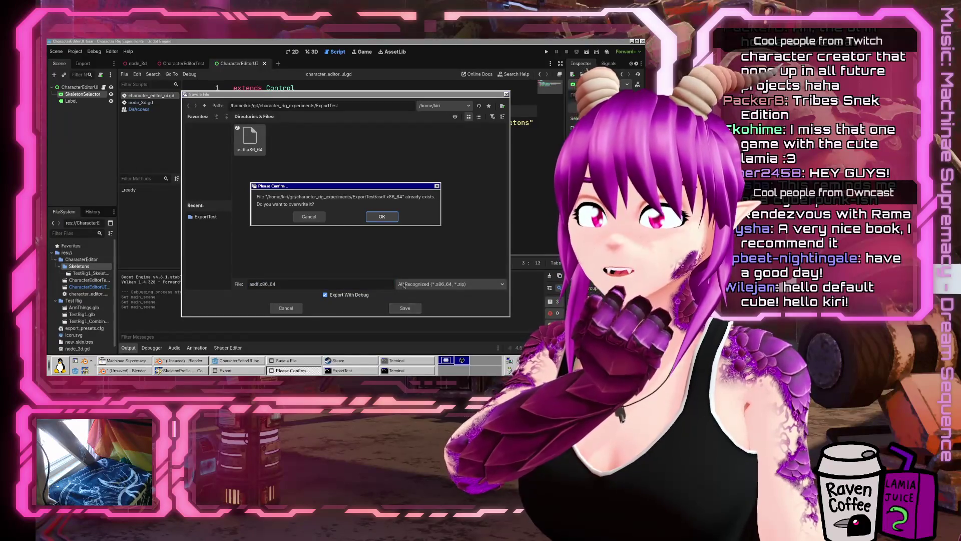
left_click(382, 216)
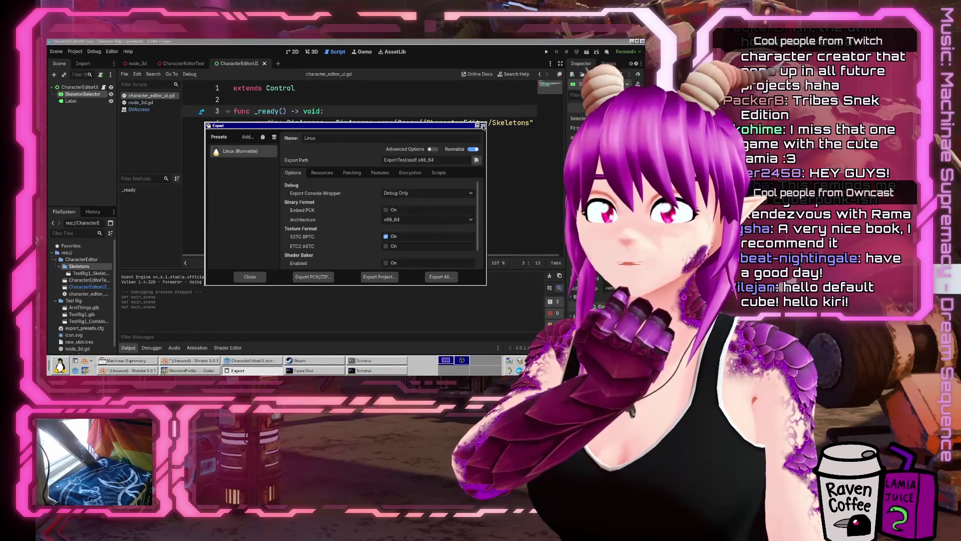
Relaunch the build from the ExportTest terminal, check the Skeleton dropdown, then close it.
left_click(328, 372)
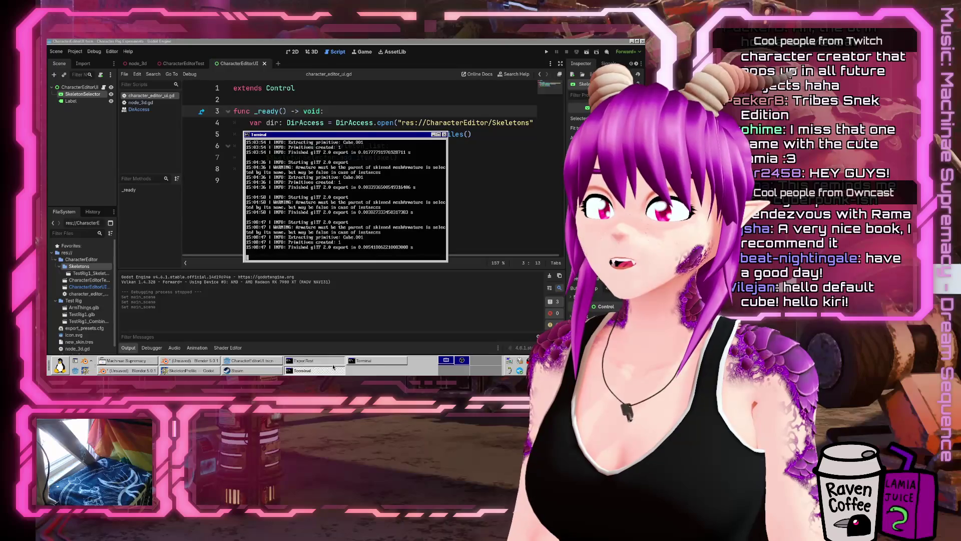
left_click(333, 361)
key("Up")
key("Return")
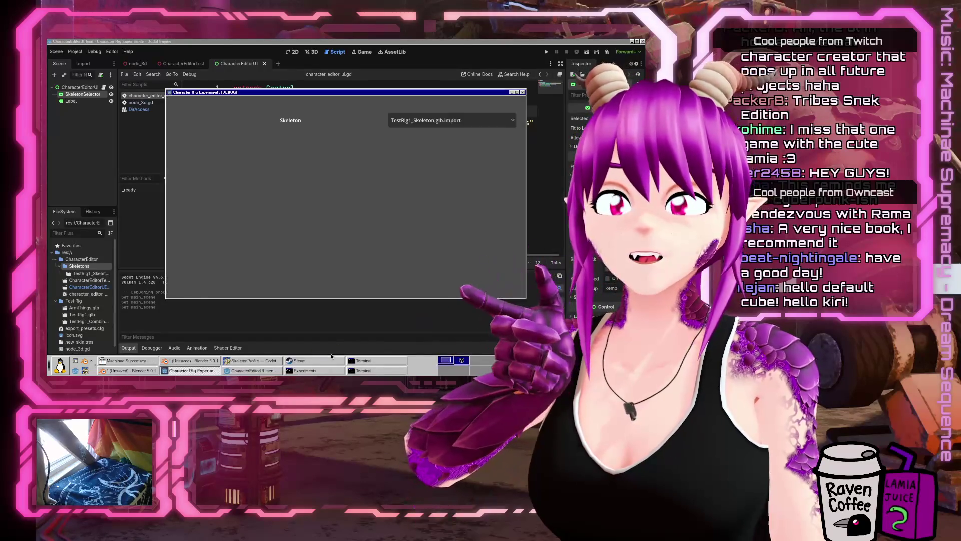
left_click(461, 121)
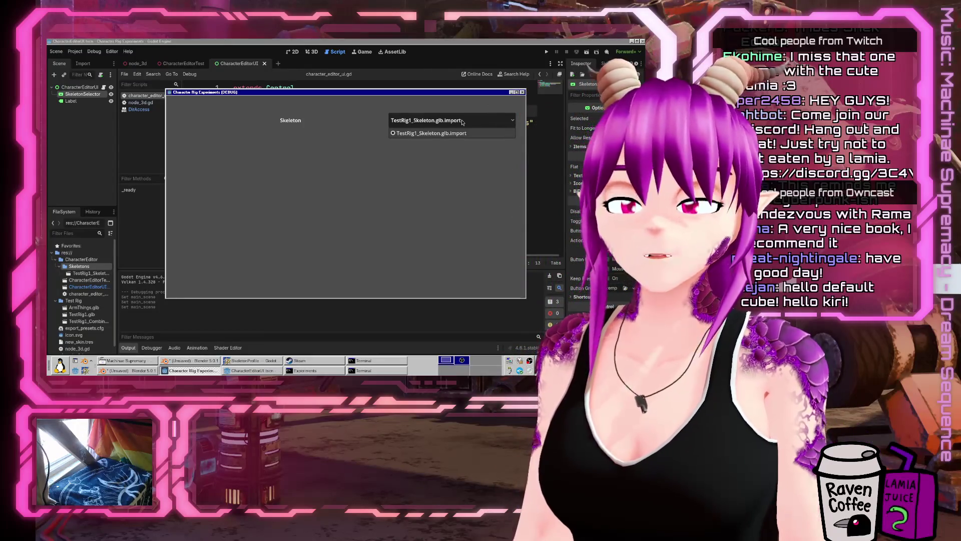
left_click(521, 93)
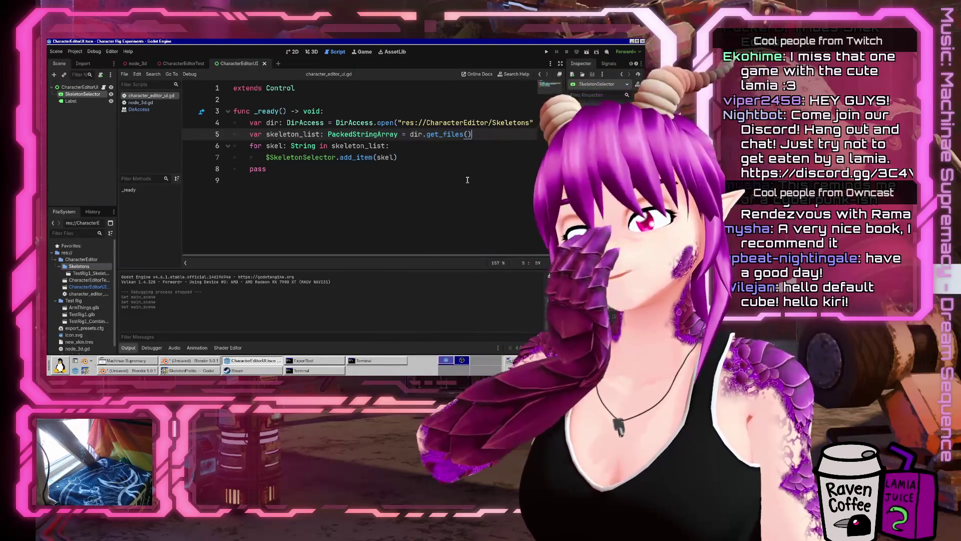
Add print("list: ", skel) inside the skeleton-listing loop.
key("Down")
key("Down")
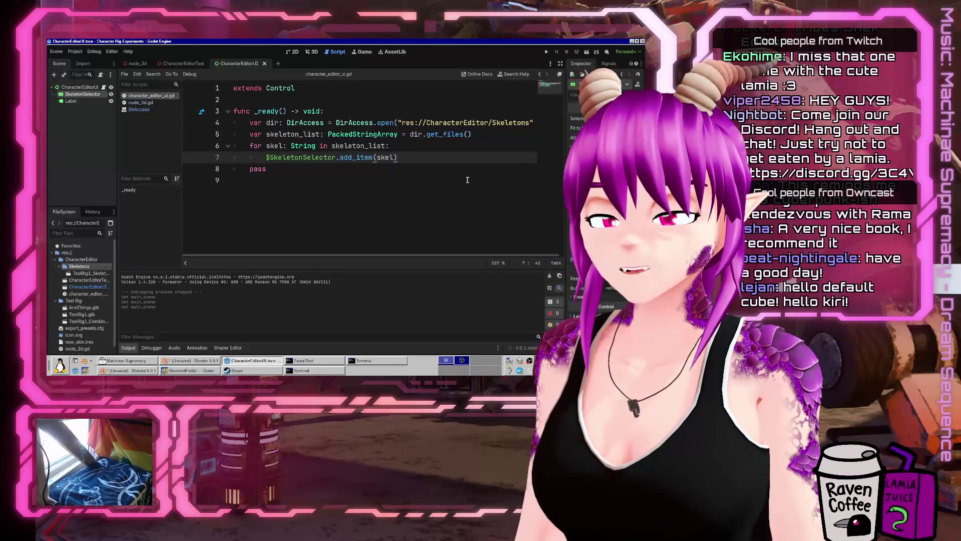
key("Return")
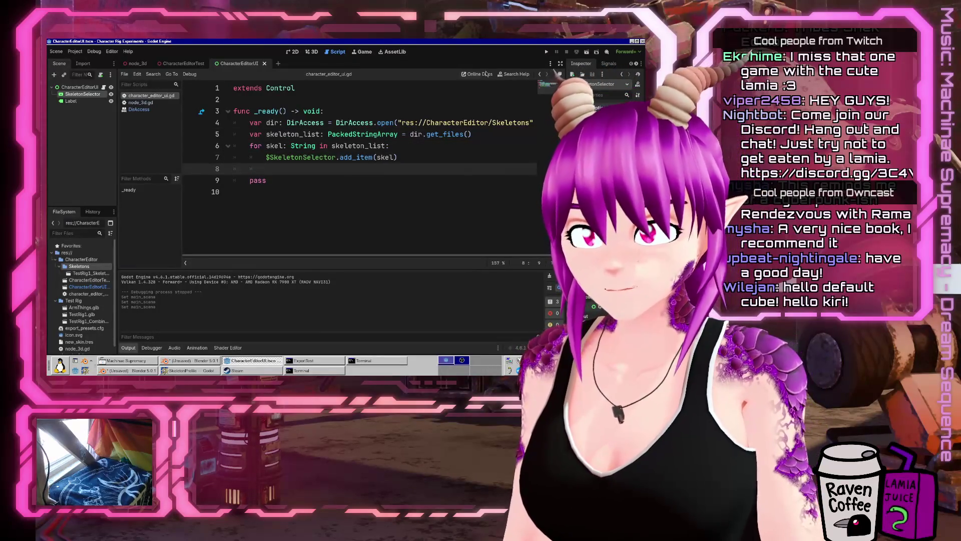
left_click(316, 360)
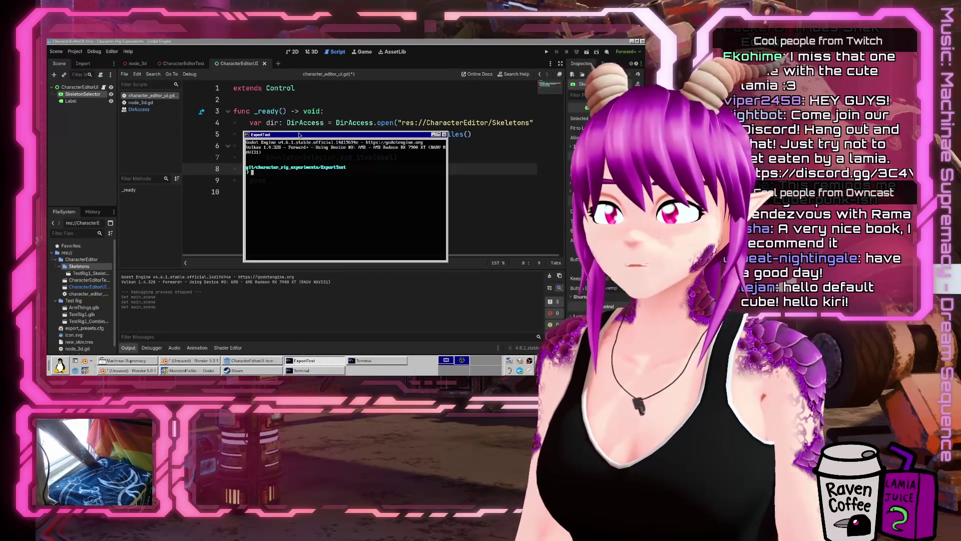
key("alt+Tab")
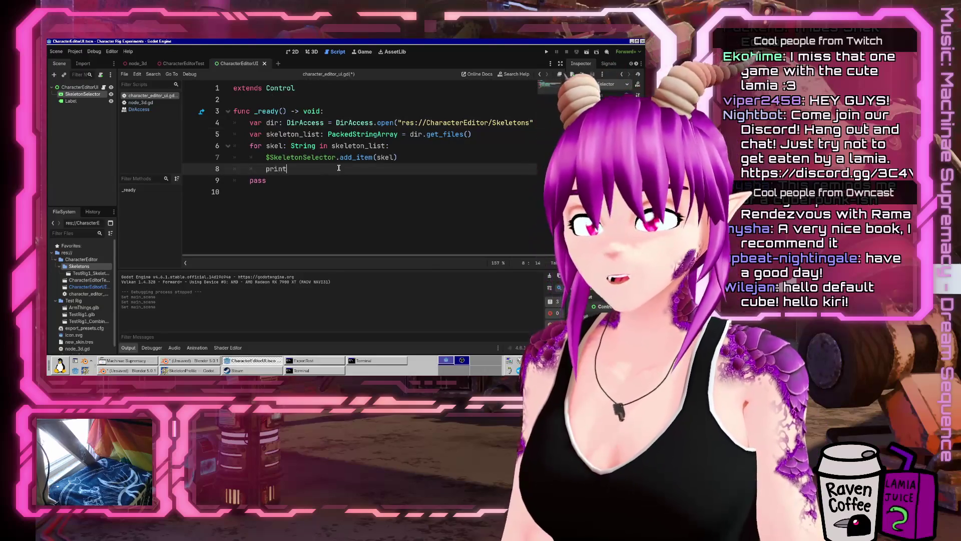
type("(skel")
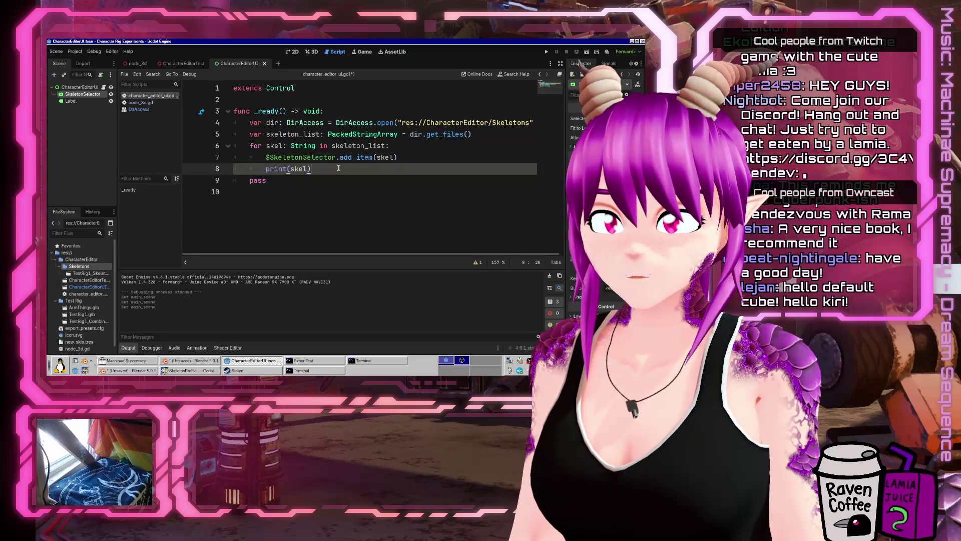
key("Left")
key("Left")
key("Left")
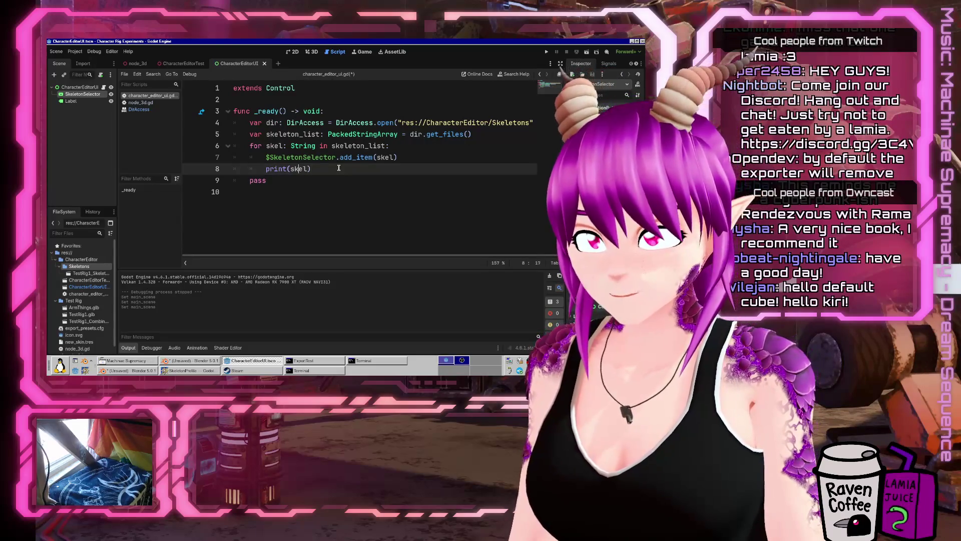
type("\"list: \",")
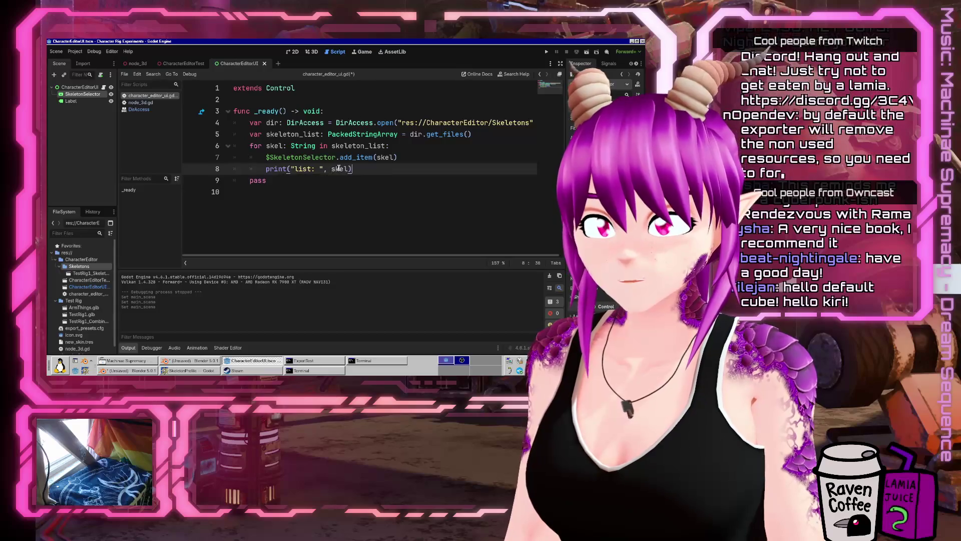
key("End")
Replace pass with a print("loaded: ", load("res://CharacterEditor…")) line after the loop.
key("Return")
type("print(\"loaded: \"")
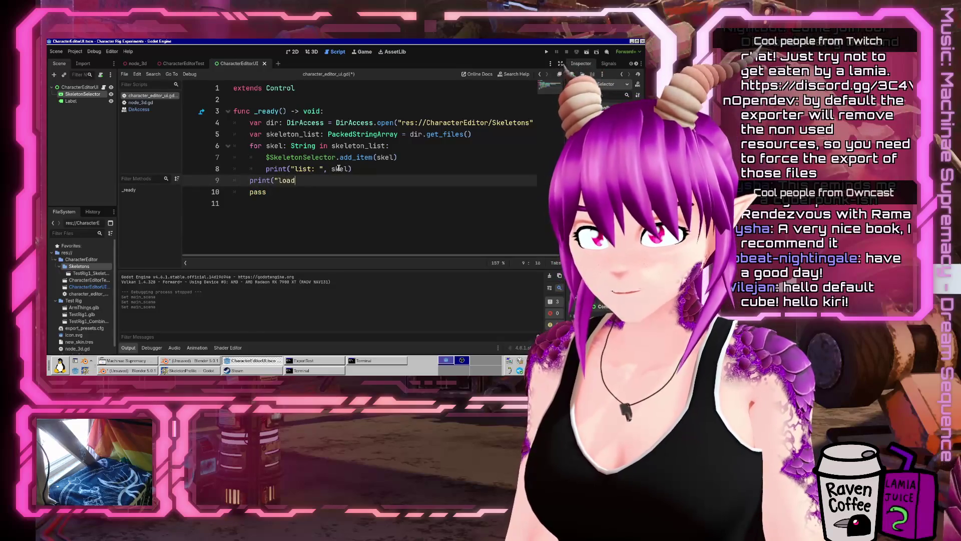
key("Down")
key("BackSpace")
key("BackSpace")
key("BackSpace")
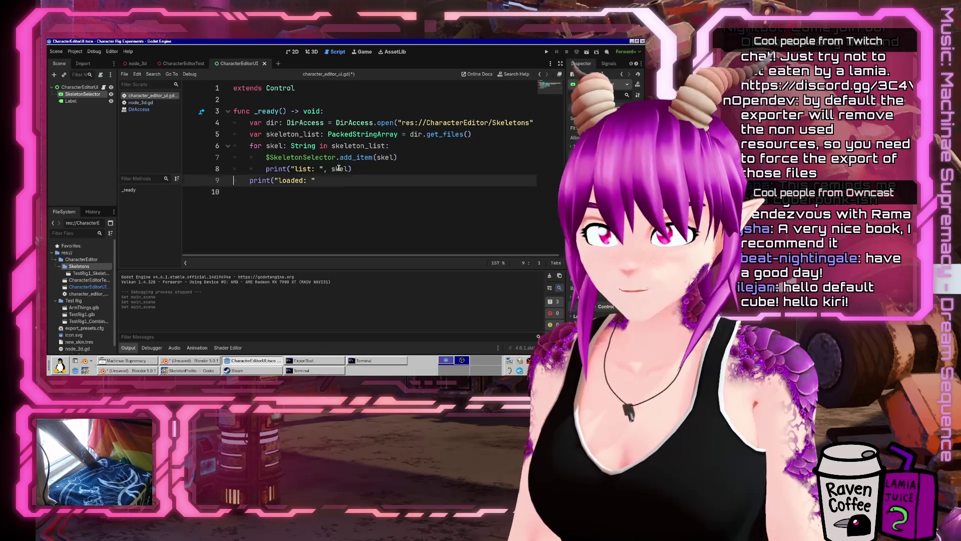
type(", ")
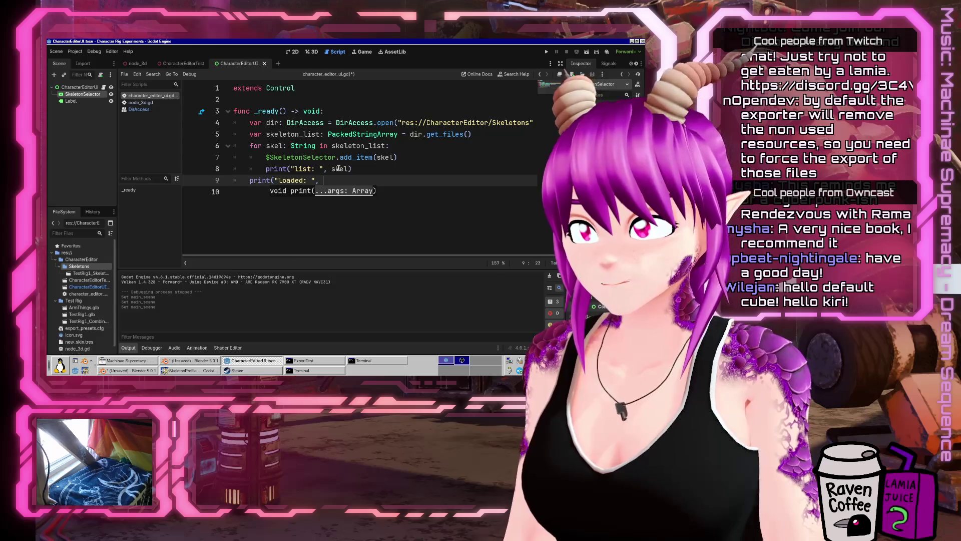
type("load())")
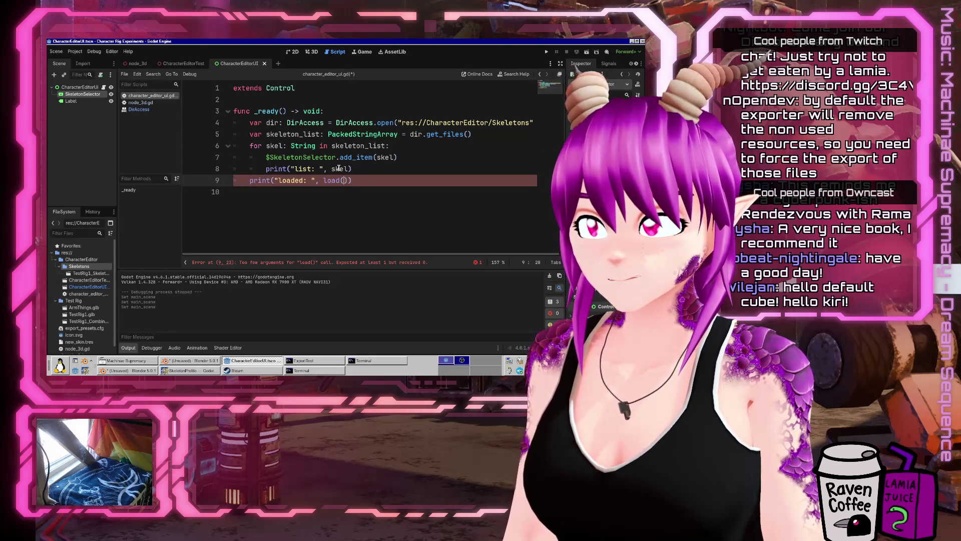
key("BackSpace")
key("BackSpace")
type("\"res")
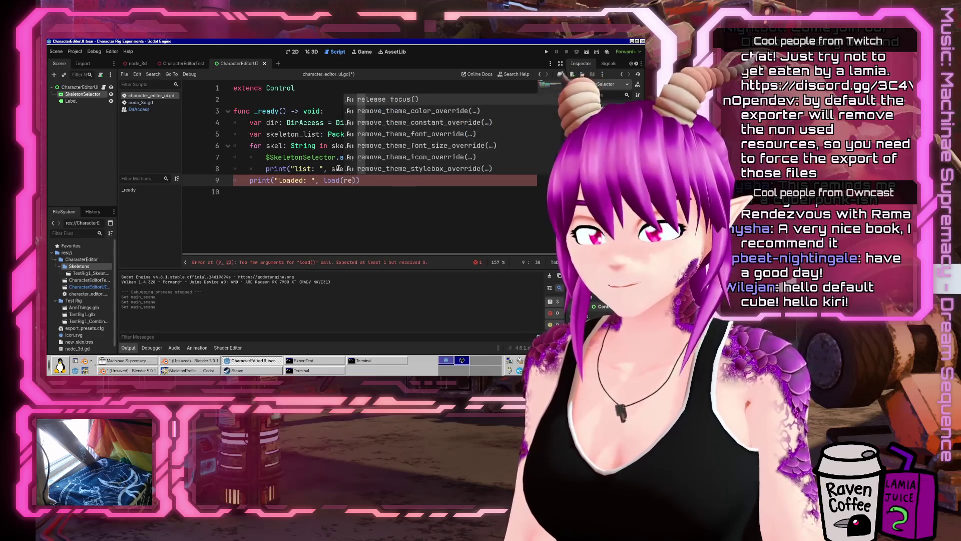
type("://Char")
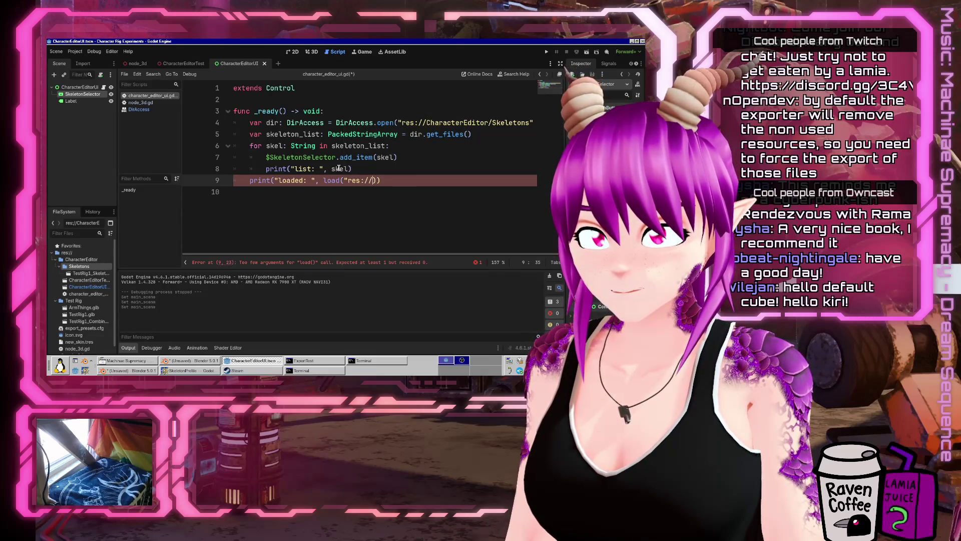
type("acterEditor/Skele")
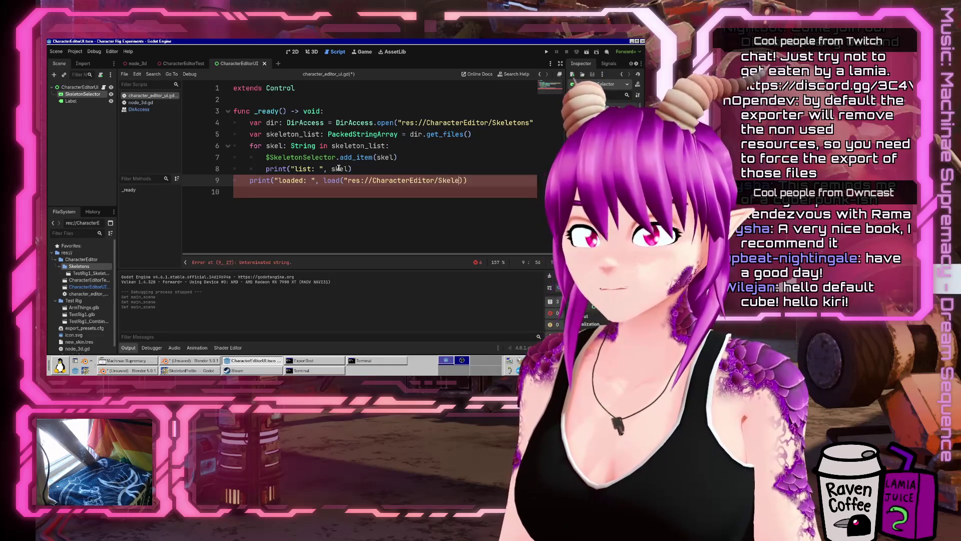
Paste the copied TestRig1_Skeleton.glb path into load(), fix indentation, and save the script.
right_click(85, 273)
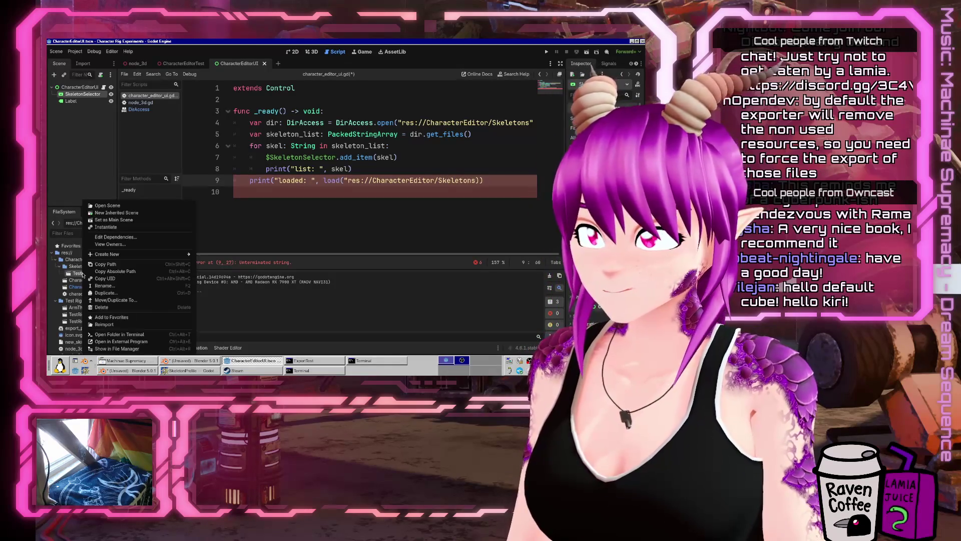
left_click(132, 273)
left_click(348, 181)
key("ctrl+shift+Right")
key("ctrl+shift+Right")
key("ctrl+shift+Right")
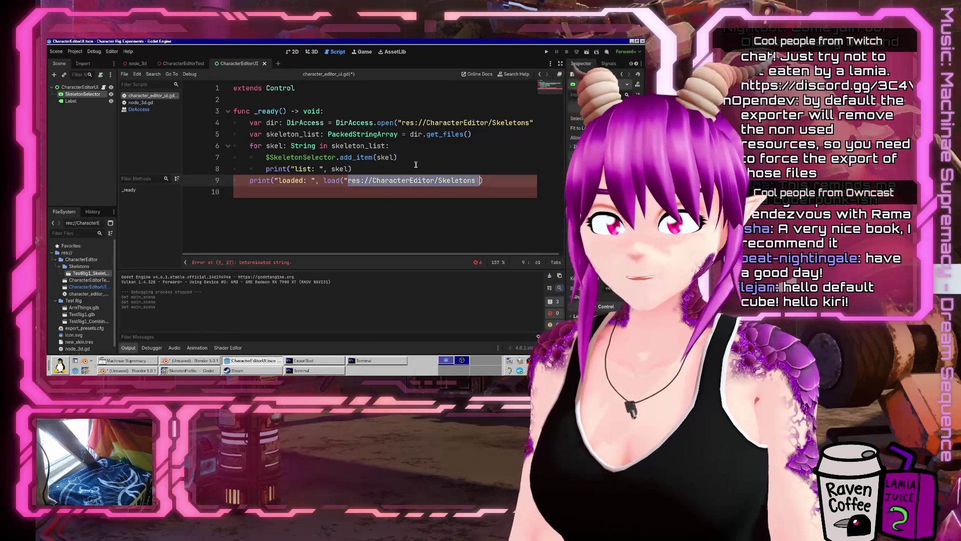
type("res://CharacterEditor/Skeletons/TestRig1_Skeleton.glb")
key("Home")
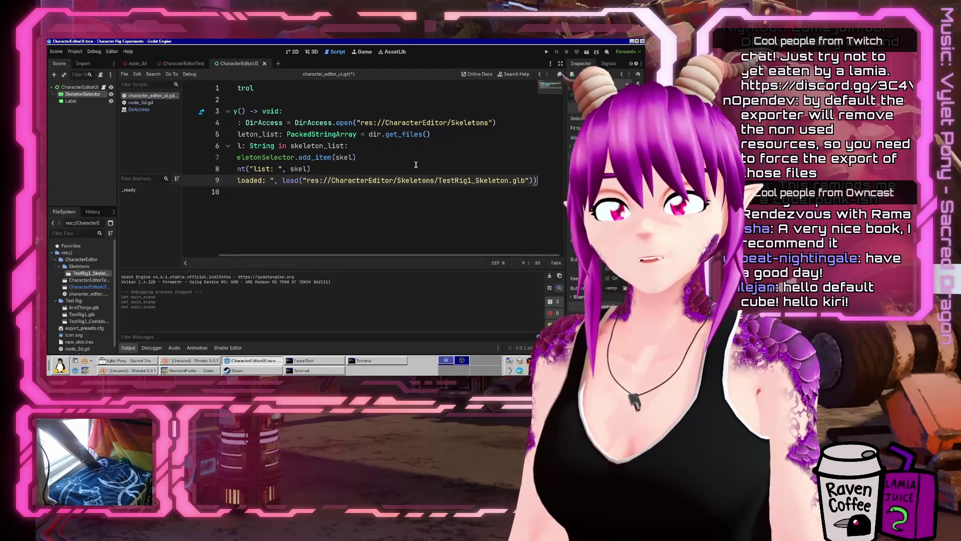
key("ctrl+s")
key("Home")
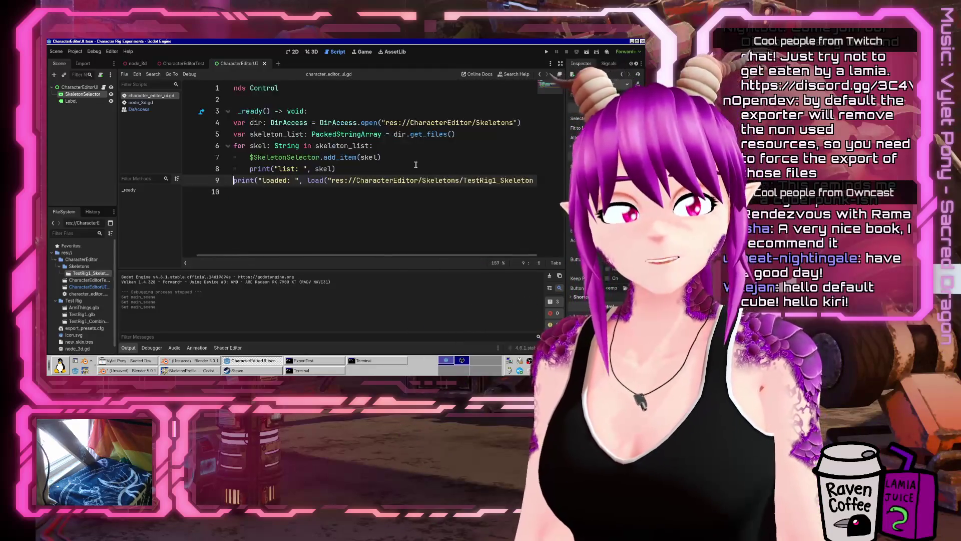
left_click(82, 50)
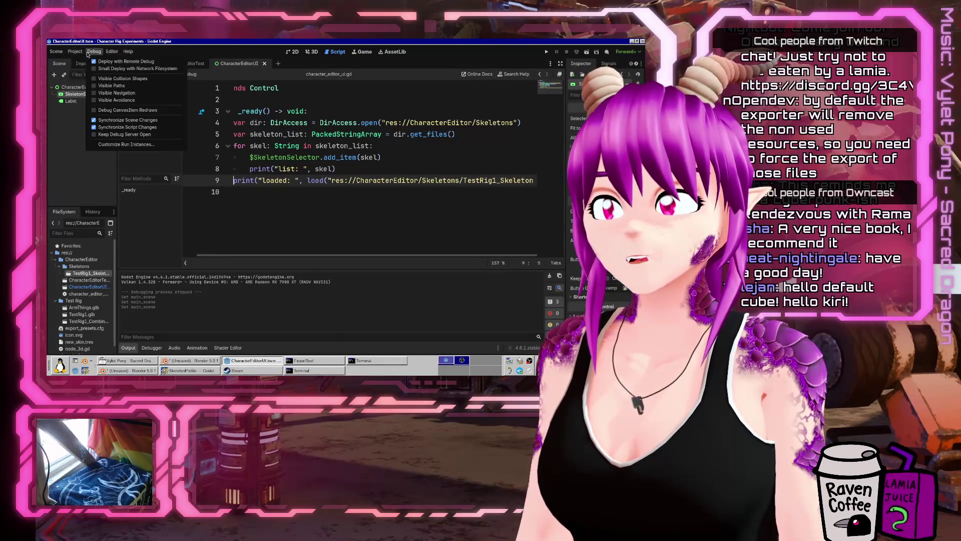
Re-export the Linux build with the new prints, confirming the overwrite.
left_click(82, 88)
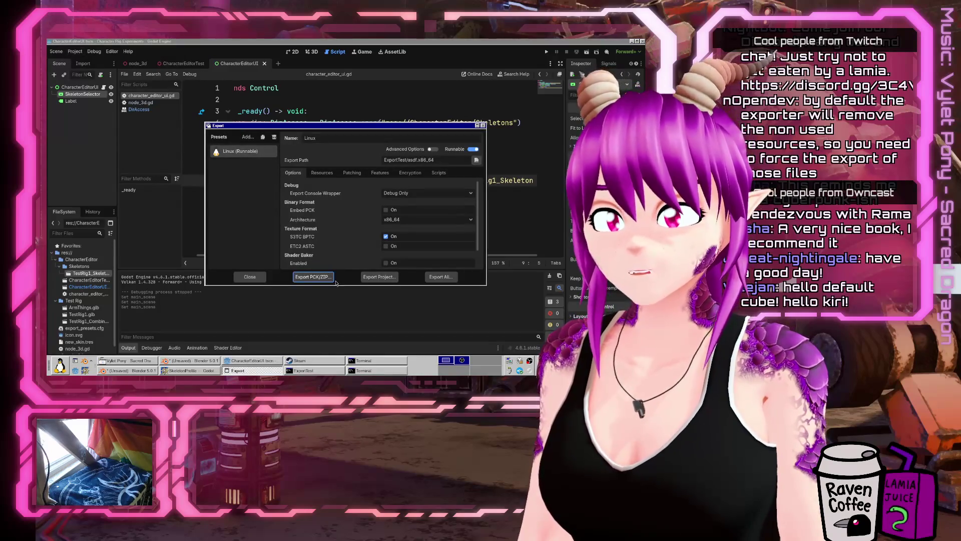
left_click(365, 279)
key("Return")
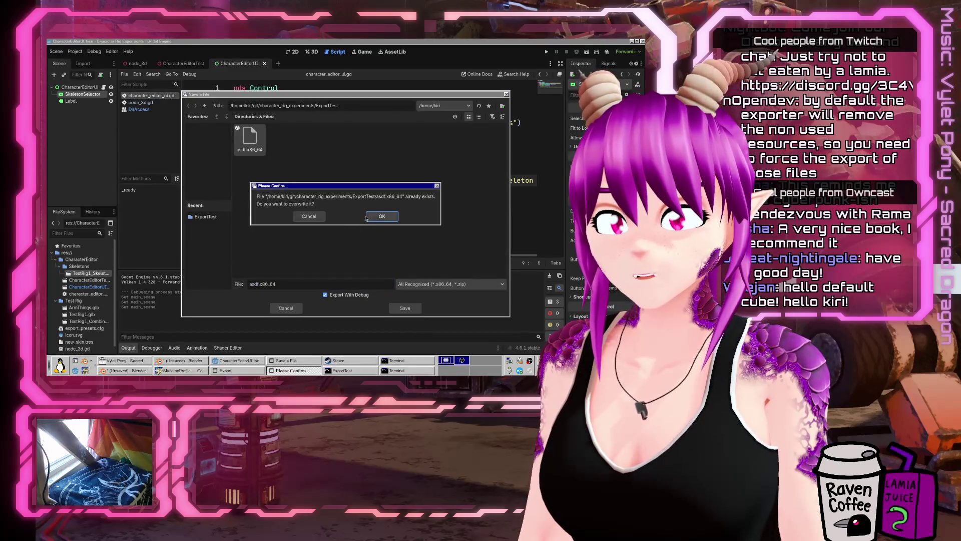
key("Return")
Run ./ExportTest.x86_64 from the terminal, close the game, and highlight the 'loaded' output line.
left_click(317, 372)
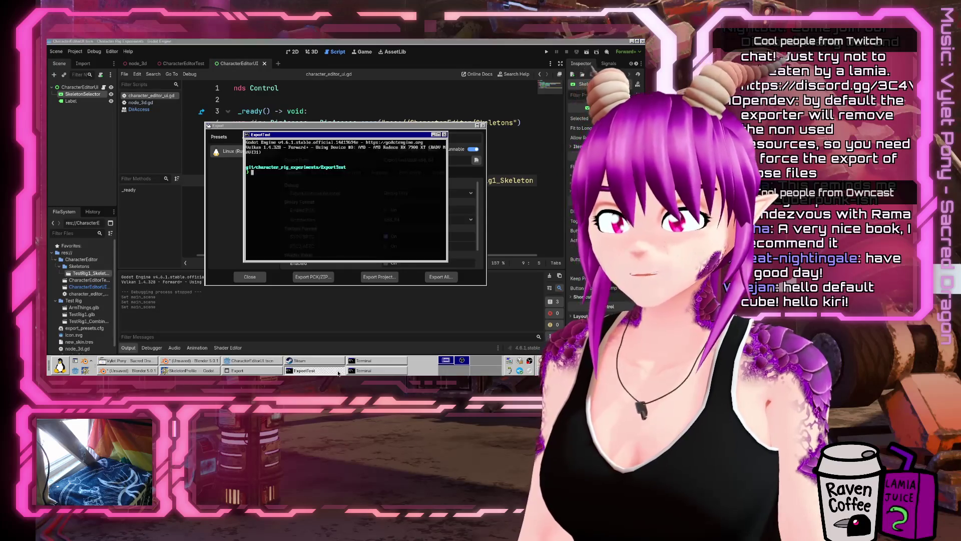
type("./ExportTest.x86_64")
key("Return")
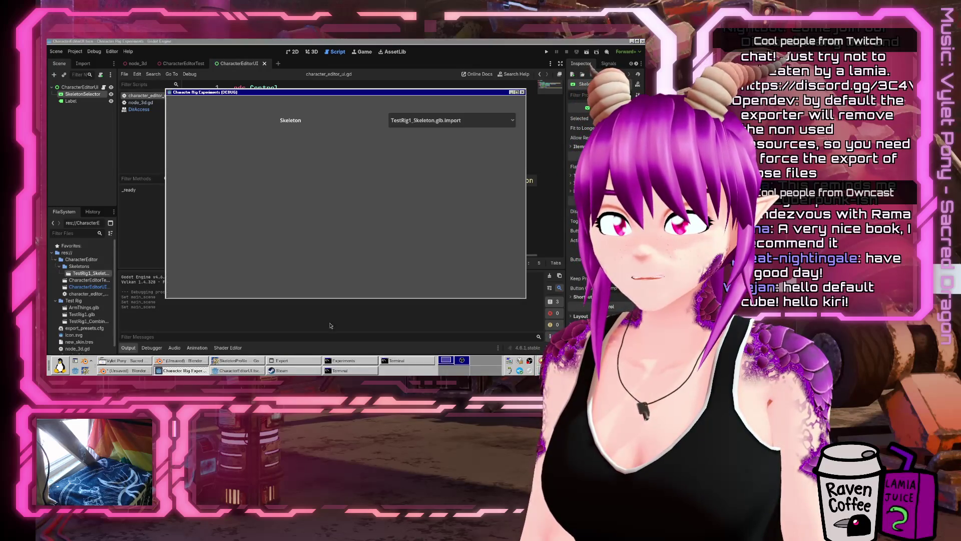
left_click(522, 93)
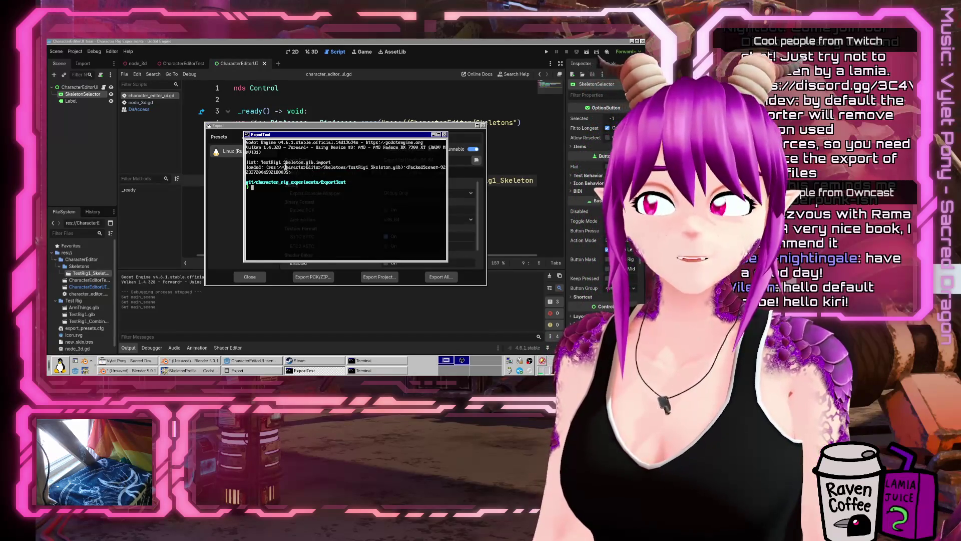
left_click_drag(262, 169, 297, 172)
key("alt+Tab")
Maximize Firefox and search 'godot diraccess in res directory' in a new tab.
double_click(326, 101)
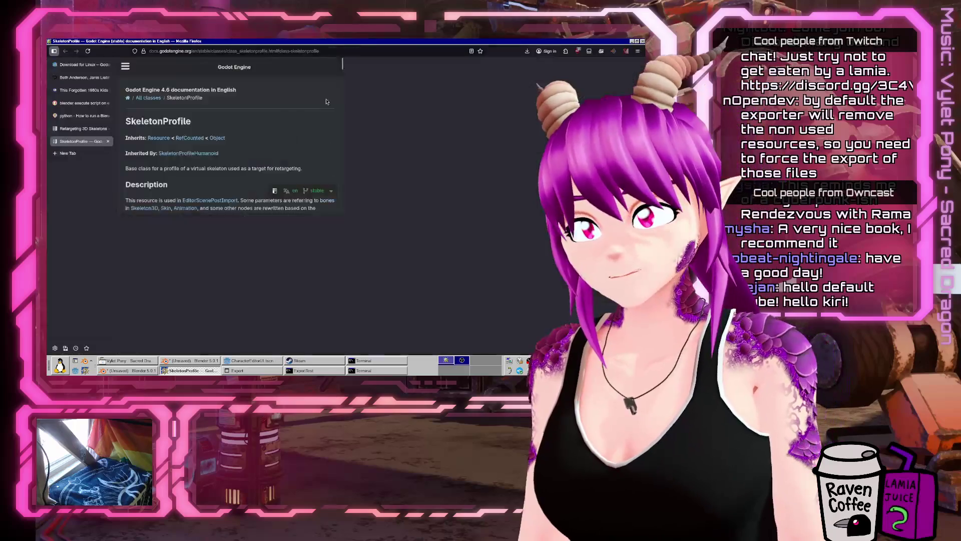
key("ctrl+t")
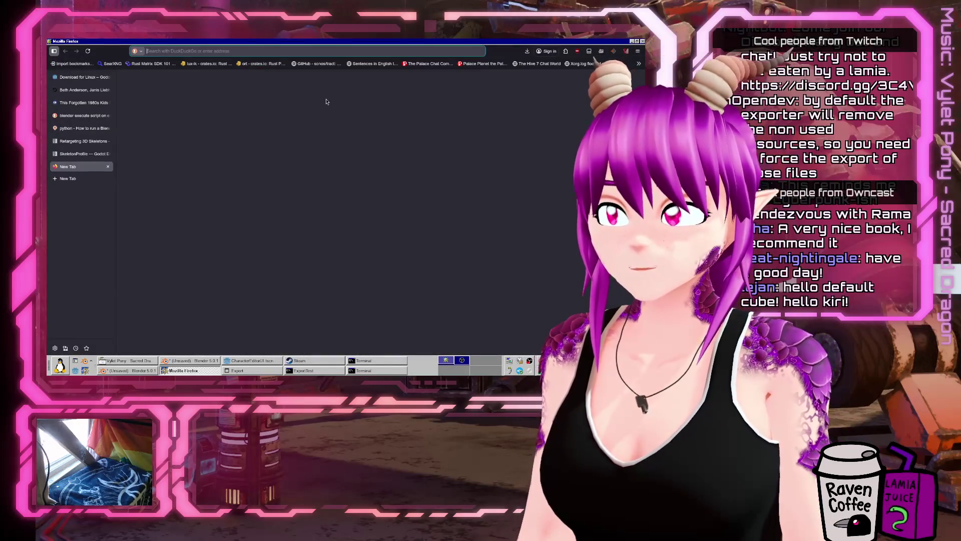
type("godot diraccess in ")
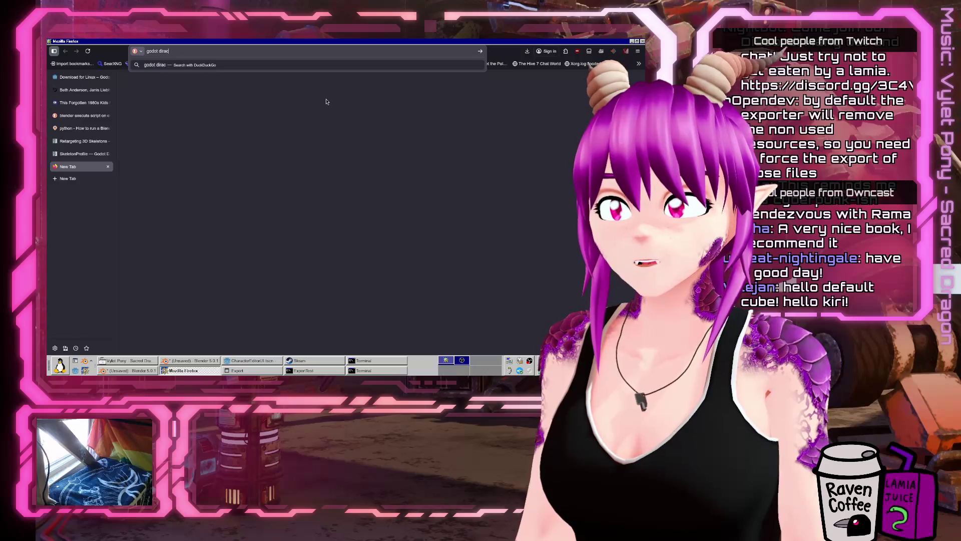
type("res direc")
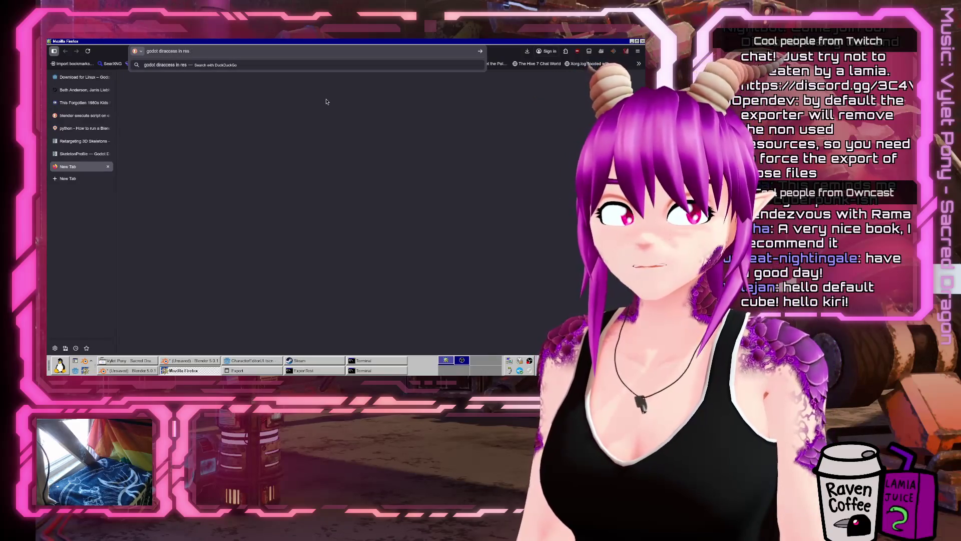
type("tory")
key("Return")
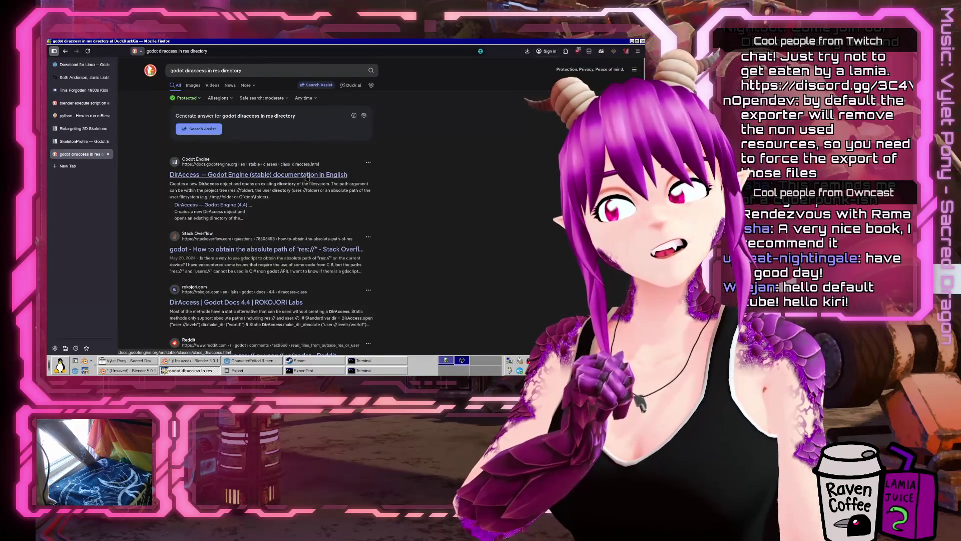
Open the DirAccess docs, read the ResourceLoader.list_directory note, and return to Godot.
left_click(307, 175)
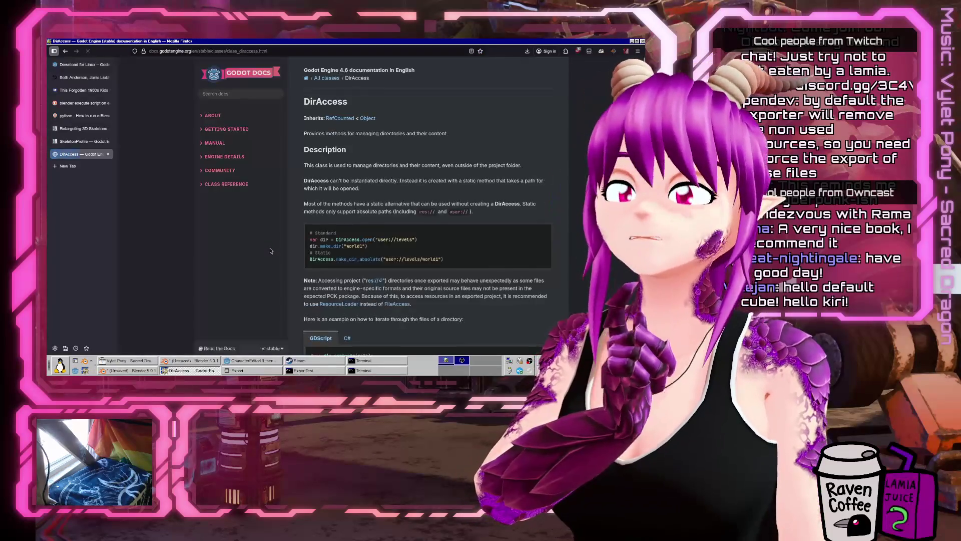
scroll(430, 258, "down", 5)
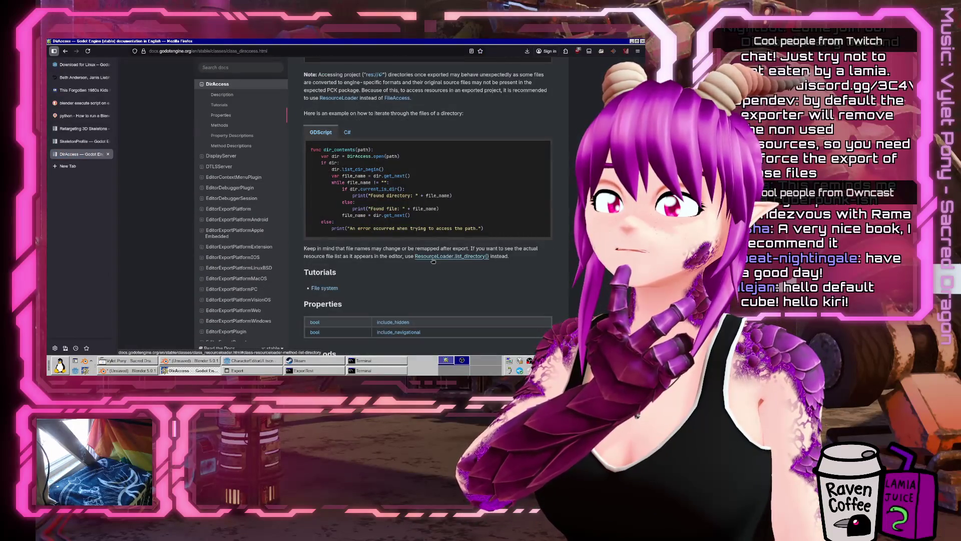
scroll(433, 259, "down", 3)
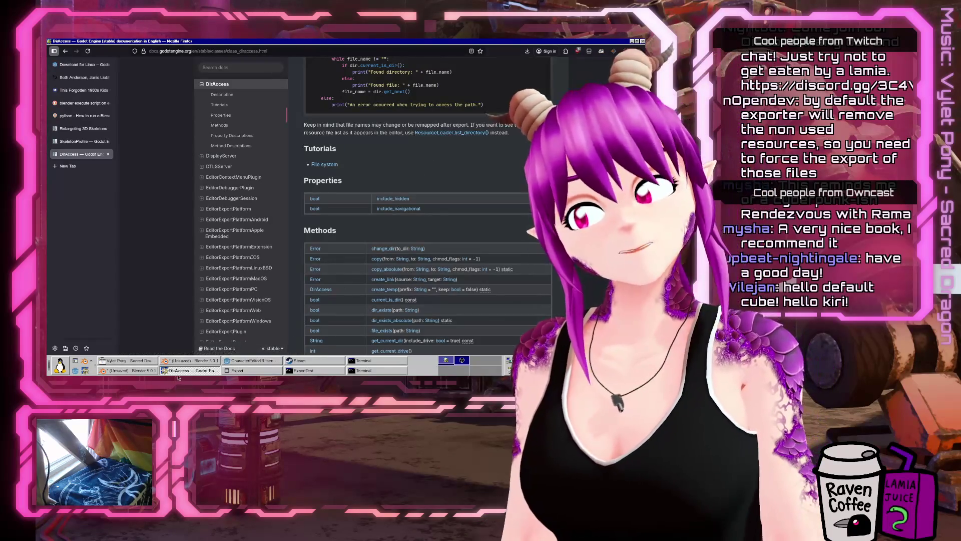
left_click(304, 371)
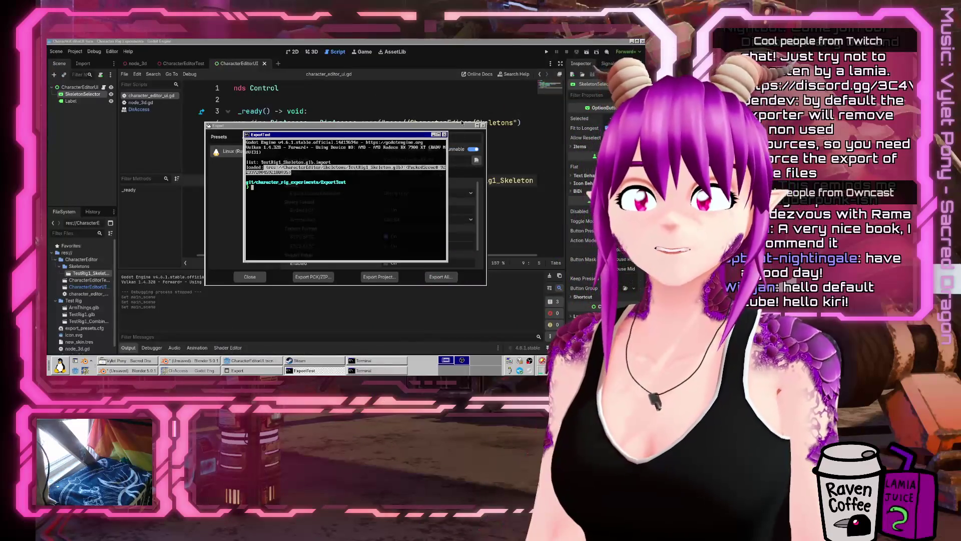
Close the Export dialog and add a ResourceLoader.list_directory("res://CharacterEditor/Skeletons") call above skeleton_list.
left_click(463, 166)
key("Escape")
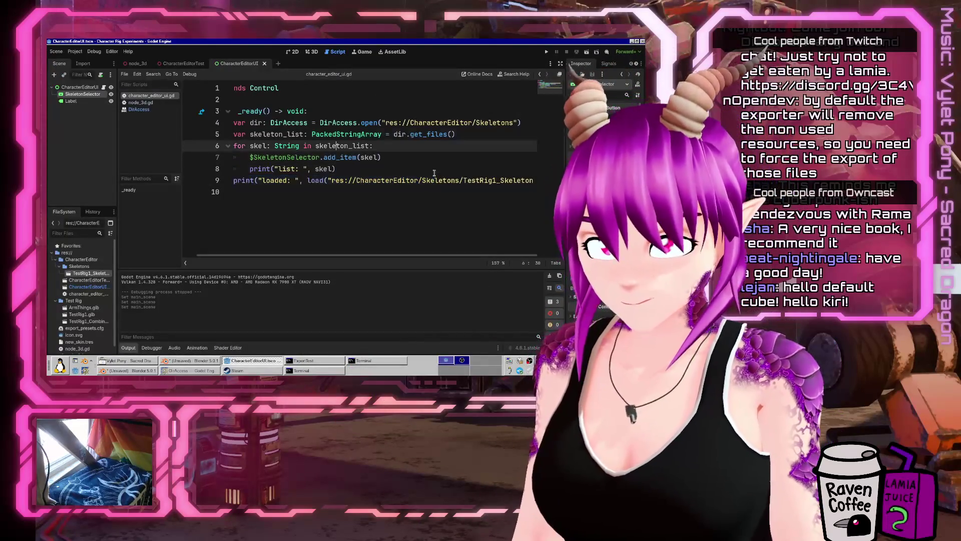
left_click(336, 134)
key("Up")
key("End")
key("Return")
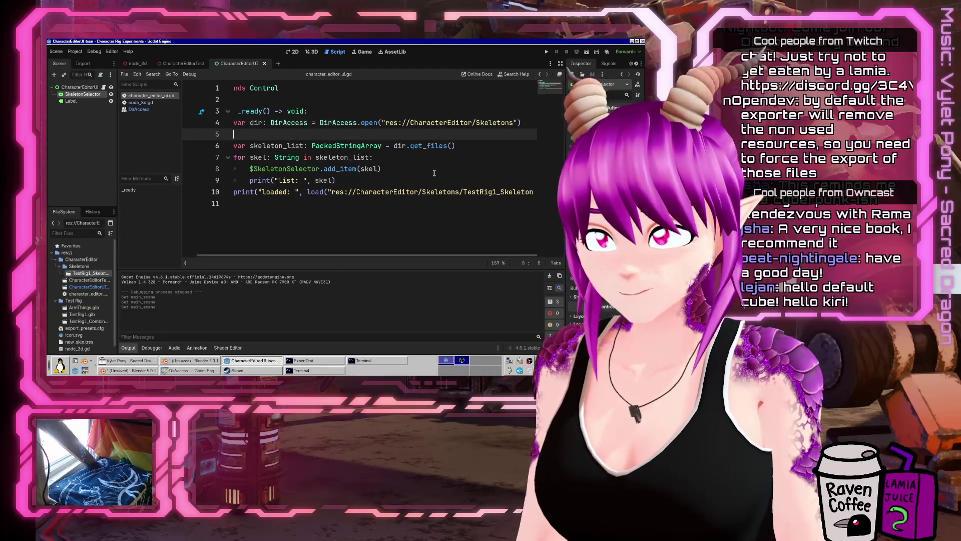
type("ourceLoader.")
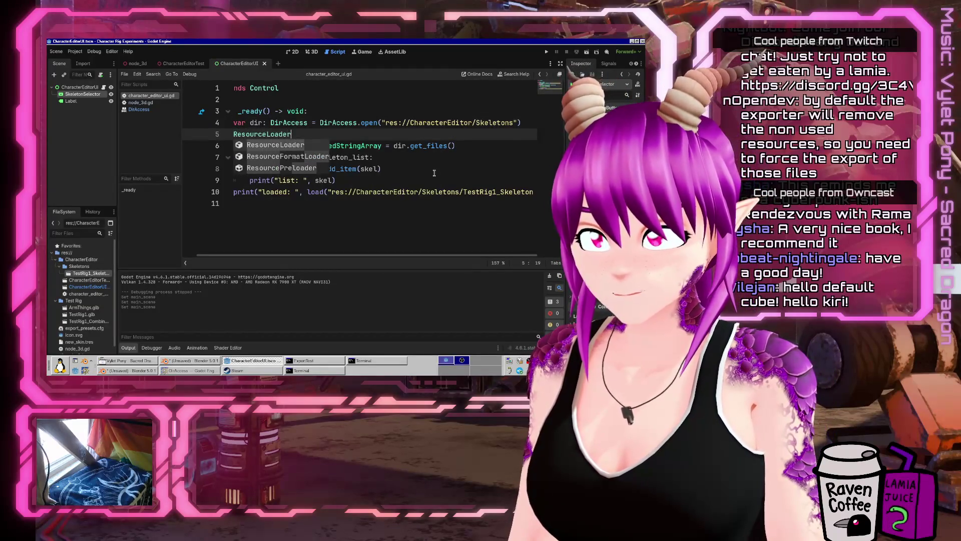
type("list")
key("Return")
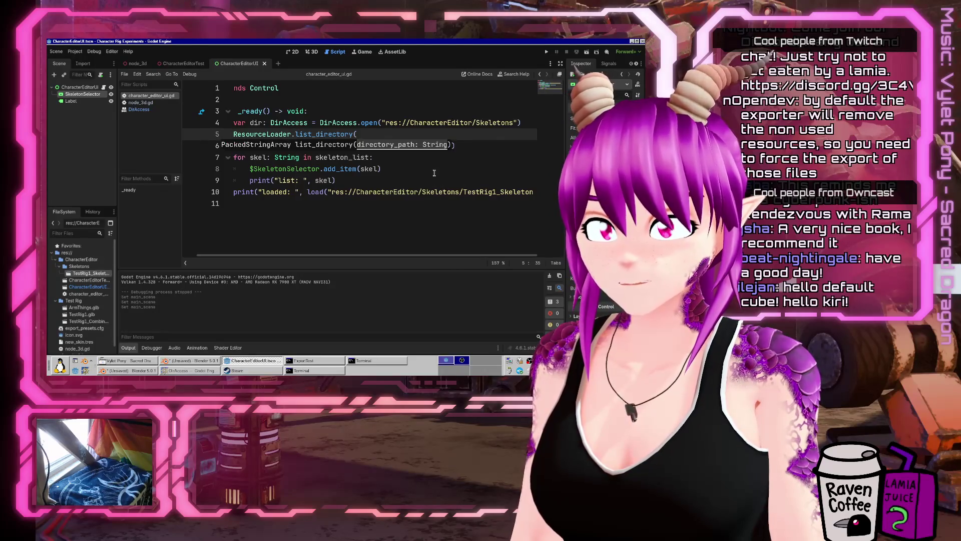
key("Up")
key("End")
key("ctrl+shift+Left")
key("ctrl+shift+Left")
key("ctrl+shift+Left")
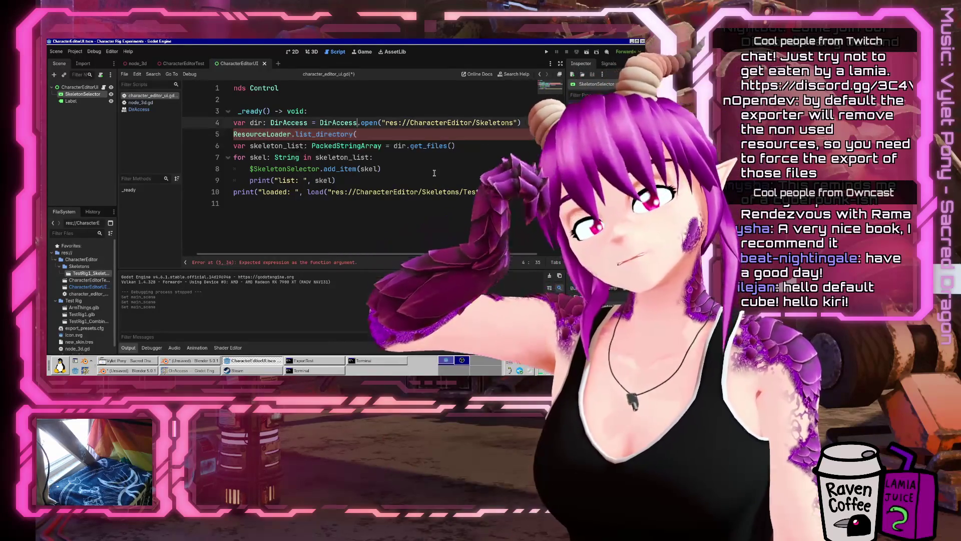
key("ctrl+c")
key("Down")
key("End")
key("ctrl+v")
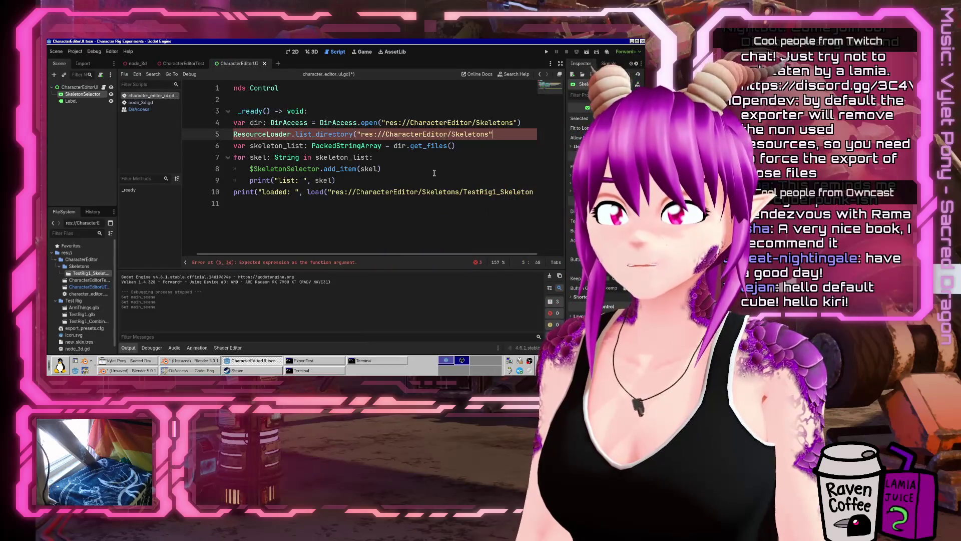
type(")")
Assign the call to 'var skeleton_list: PackedStringArray' and comment out the DirAccess.open and get_files lines.
key("Down")
key("ctrl+shift+Right")
key("ctrl+shift+Right")
key("ctrl+shift+Right")
key("ctrl+shift+Left")
key("ctrl+c")
key("Up")
key("Home")
key("ctrl+v")
key("alt+Down")
key("End")
key("Return")
key("Up")
key("Up")
key("ctrl+k")
key("Up")
key("ctrl+k")
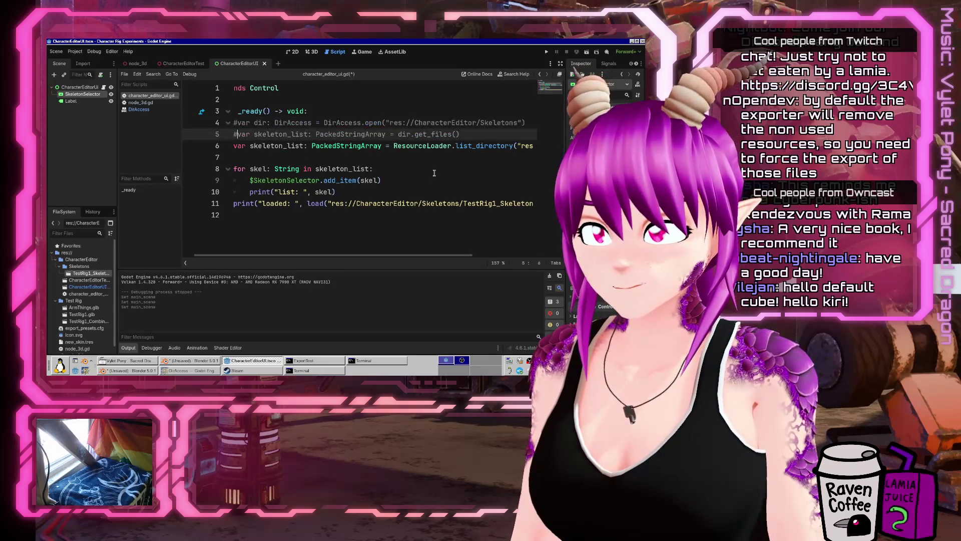
key("Down")
key("Down")
key("Home")
key("Return")
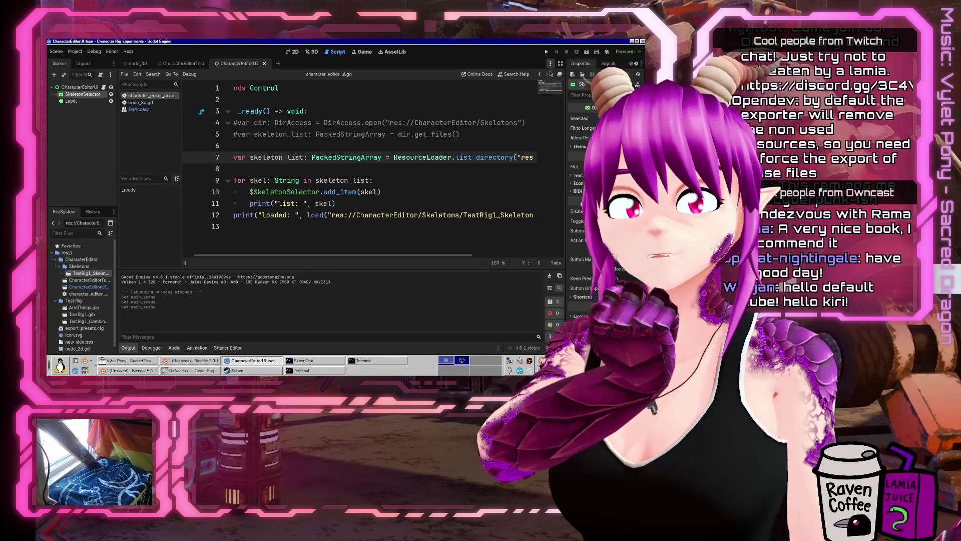
mouse_move(577, 120)
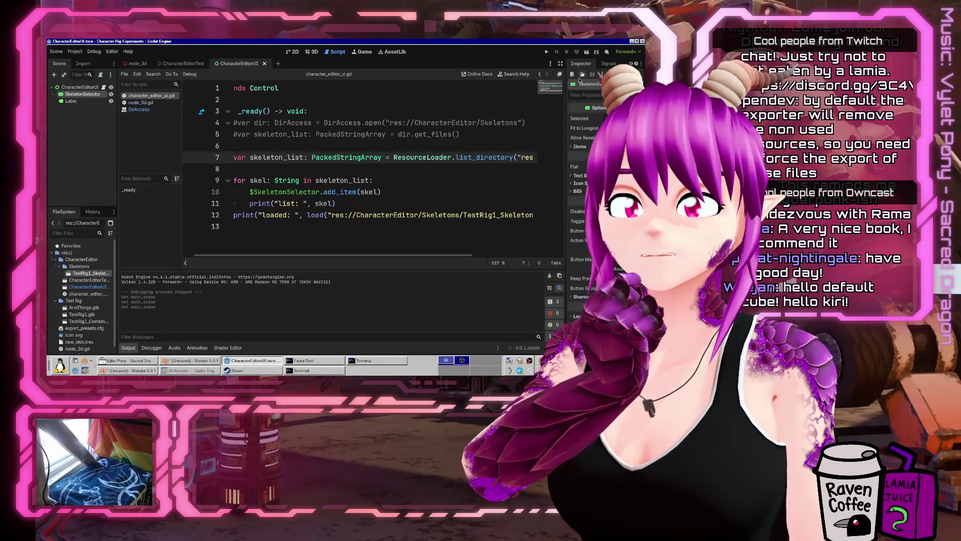
Run the current scene, check the Skeleton dropdown lists TestRig1_Skeleton.glb, and close the game window.
left_click(587, 53)
left_click(496, 120)
left_click(495, 120)
left_click(495, 121)
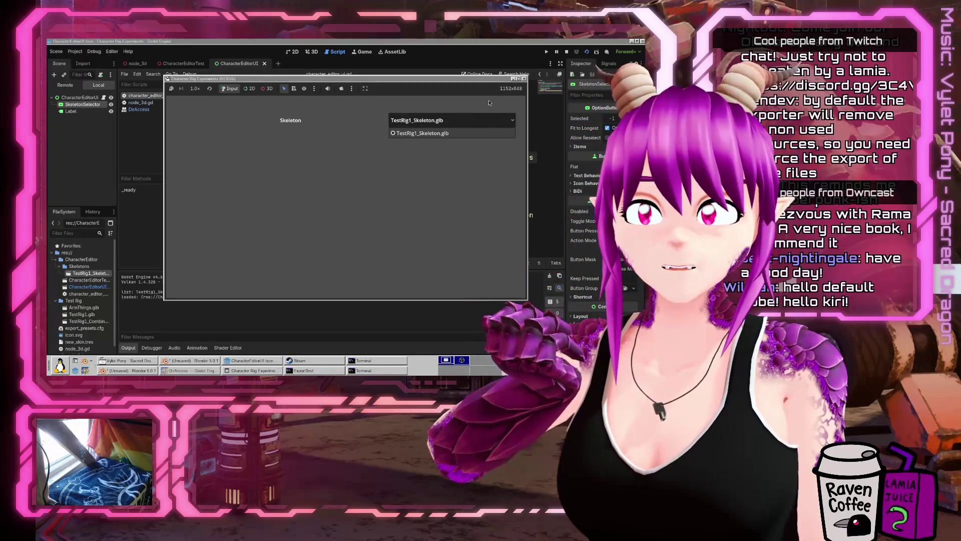
left_click(489, 102)
left_click(524, 79)
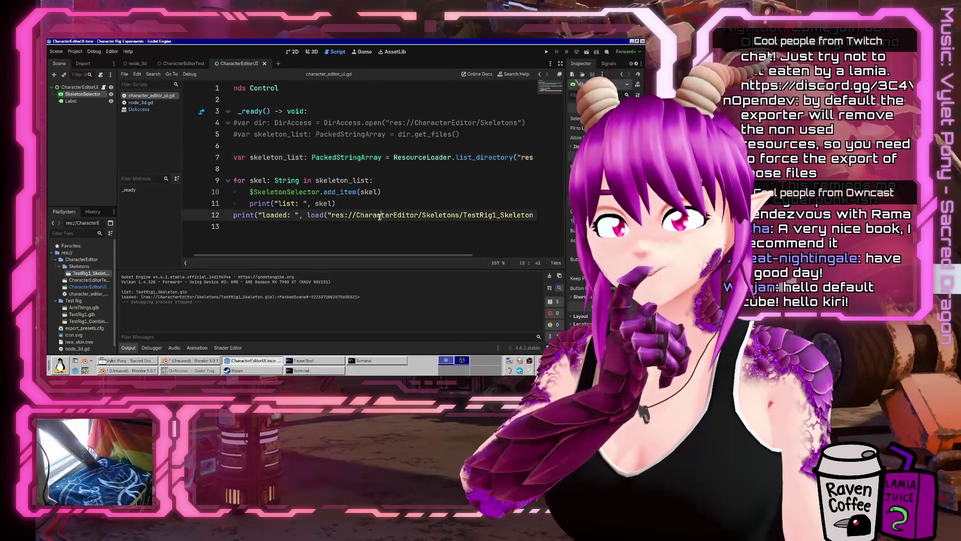
Review the for loop line and look through the Scene menu for the export command.
left_click(351, 157)
left_click(348, 180)
left_click(75, 52)
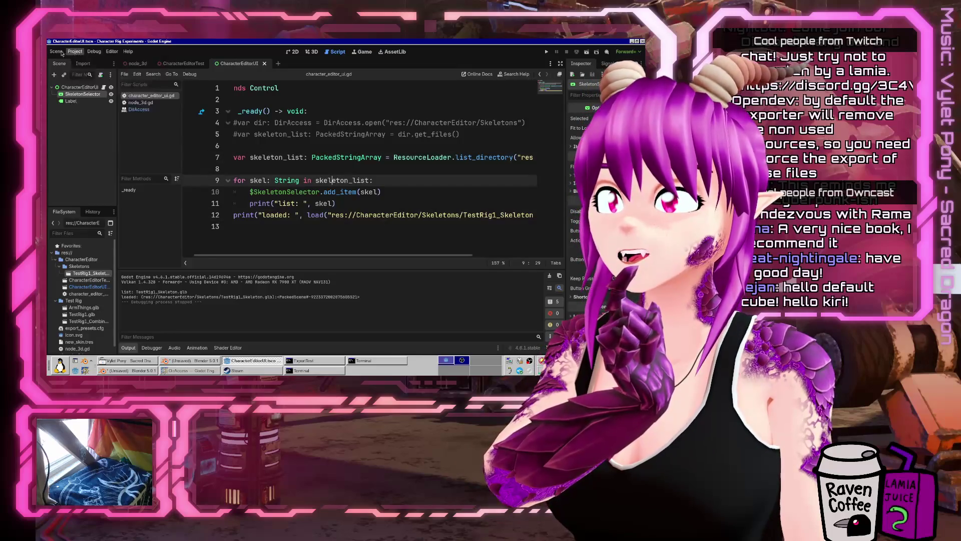
left_click(57, 51)
left_click(59, 53)
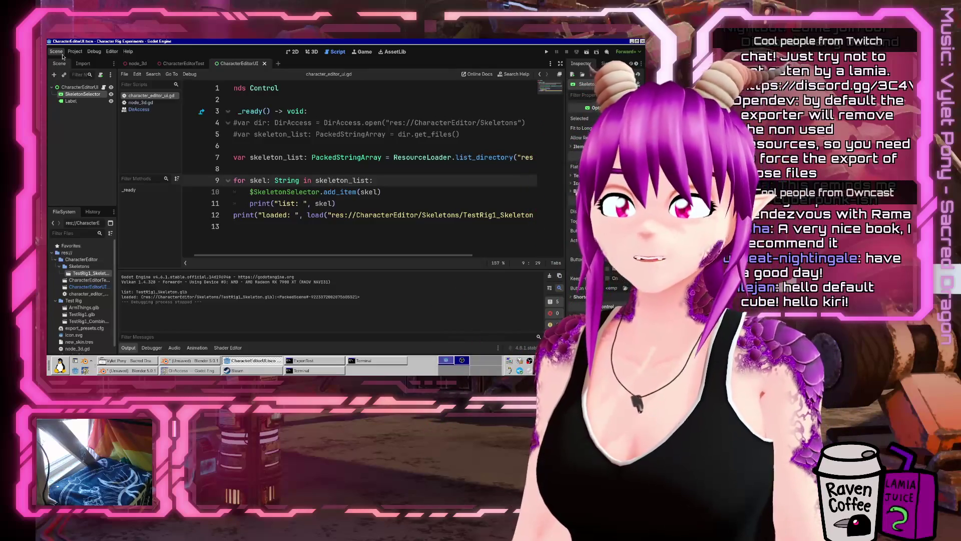
Export the Linux project from Project > Export, saving over the existing asdf.x86_64 file.
left_click(81, 52)
left_click(352, 123)
left_click(352, 123)
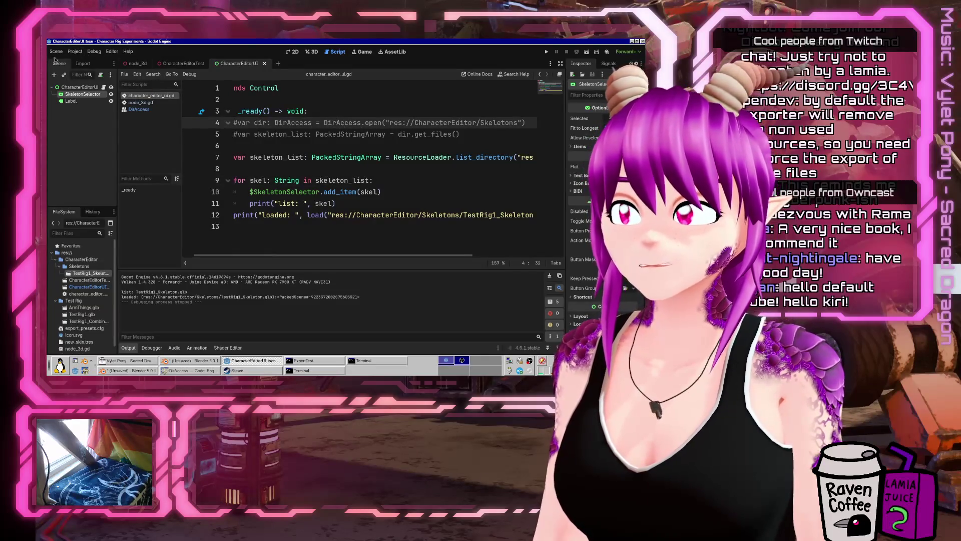
left_click(75, 51)
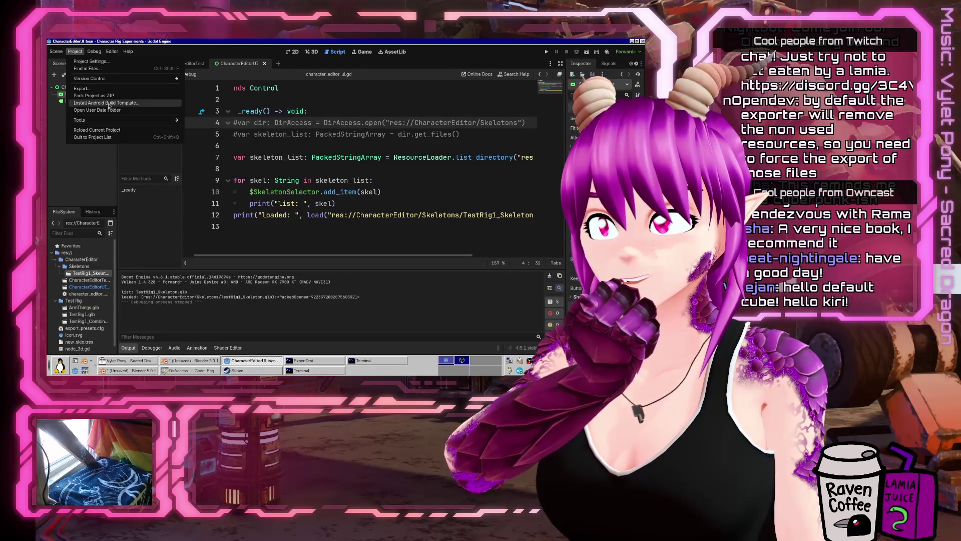
left_click(84, 88)
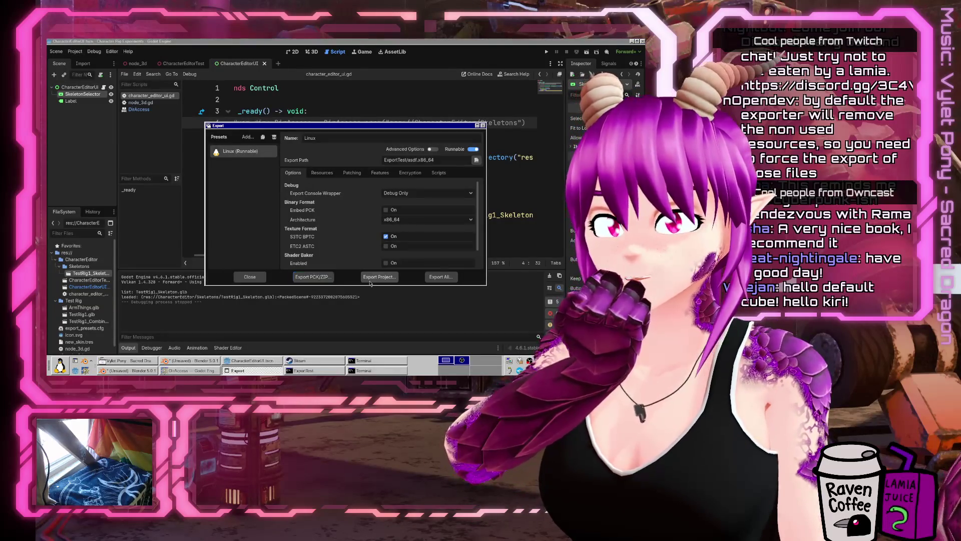
left_click(379, 276)
left_click(405, 308)
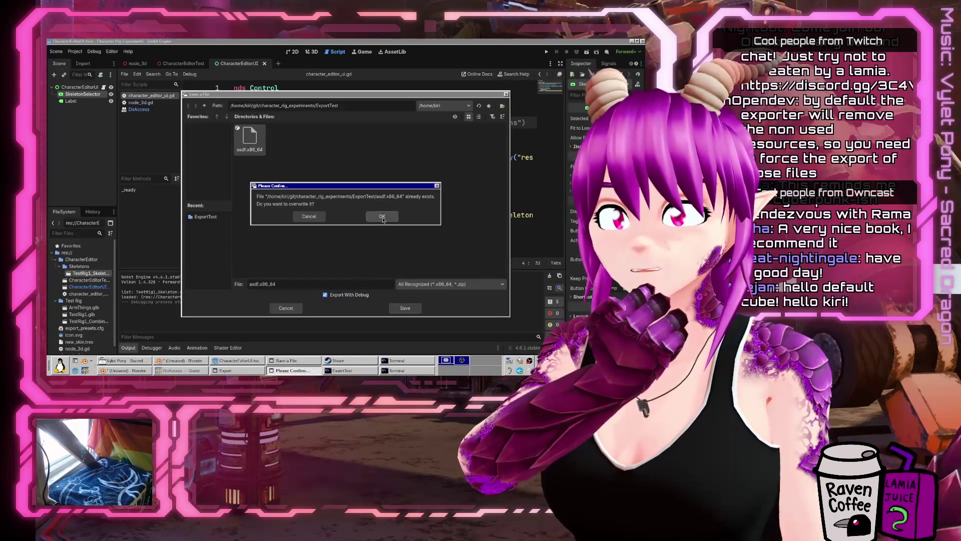
left_click(382, 216)
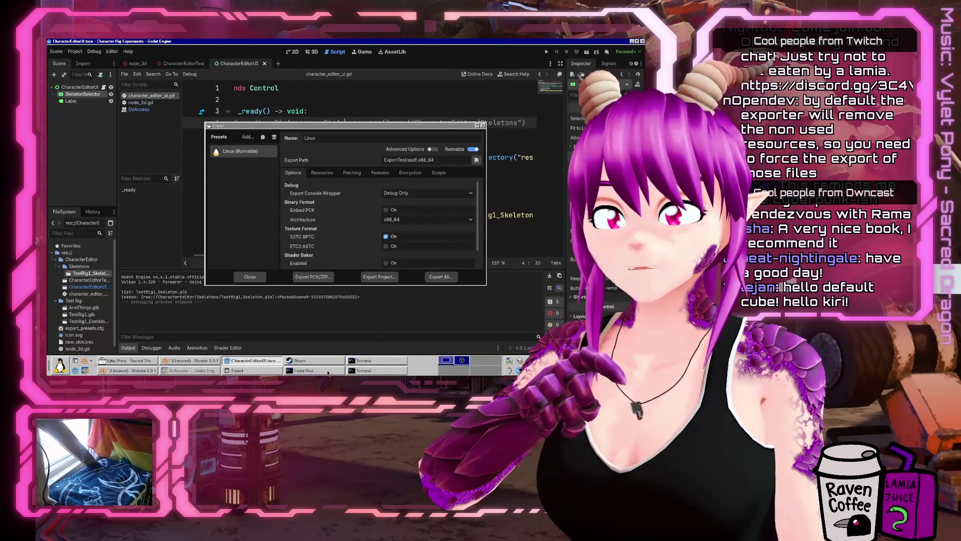
In the running exported build, confirm the Skeleton dropdown lists TestRig1_Skeleton.glb, then close the build.
left_click(325, 371)
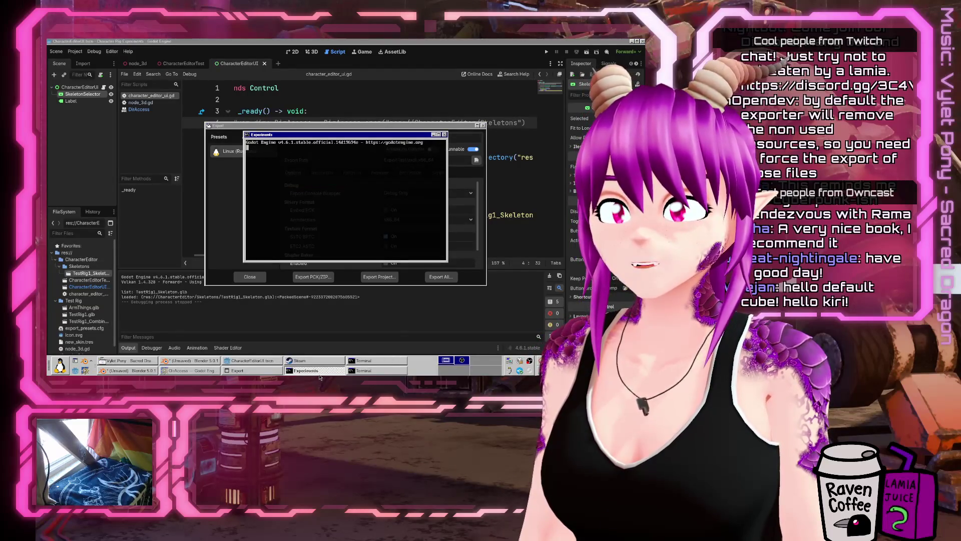
left_click(486, 124)
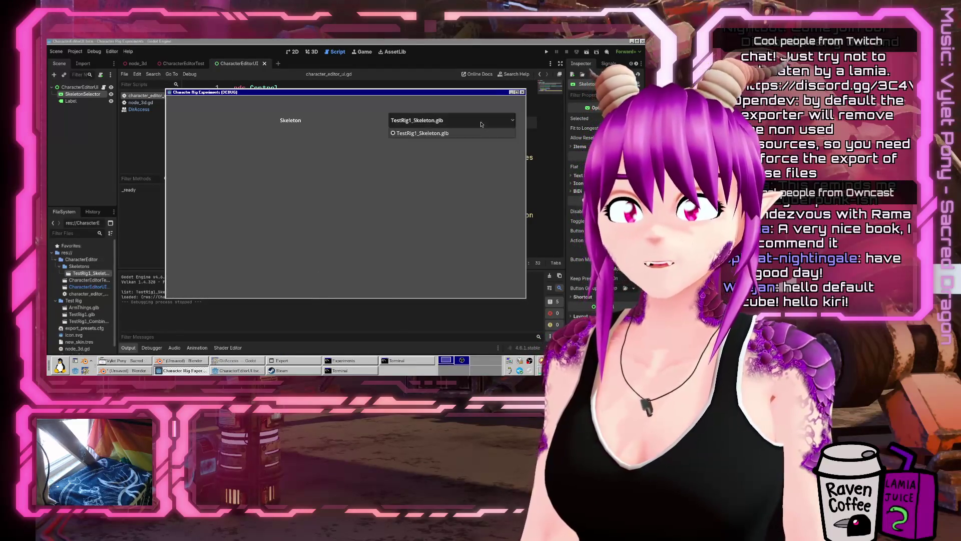
left_click(507, 111)
left_click(522, 92)
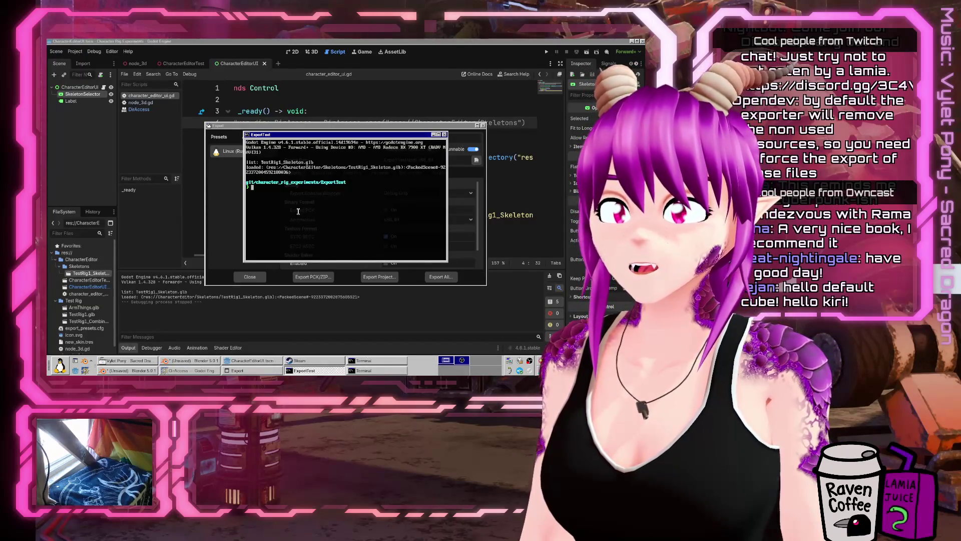
Return to the Godot editor and close the Export dialog.
left_click(330, 111)
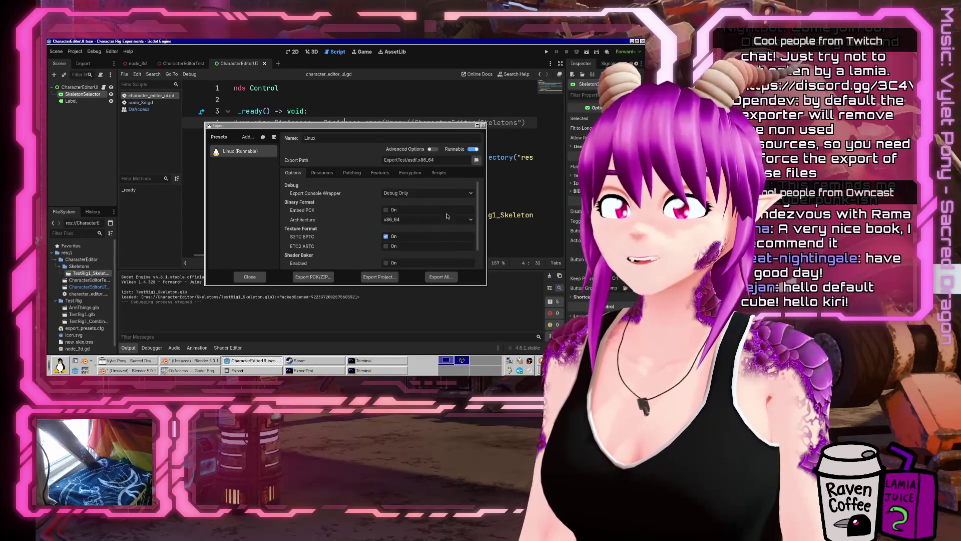
left_click(256, 279)
left_click(407, 202)
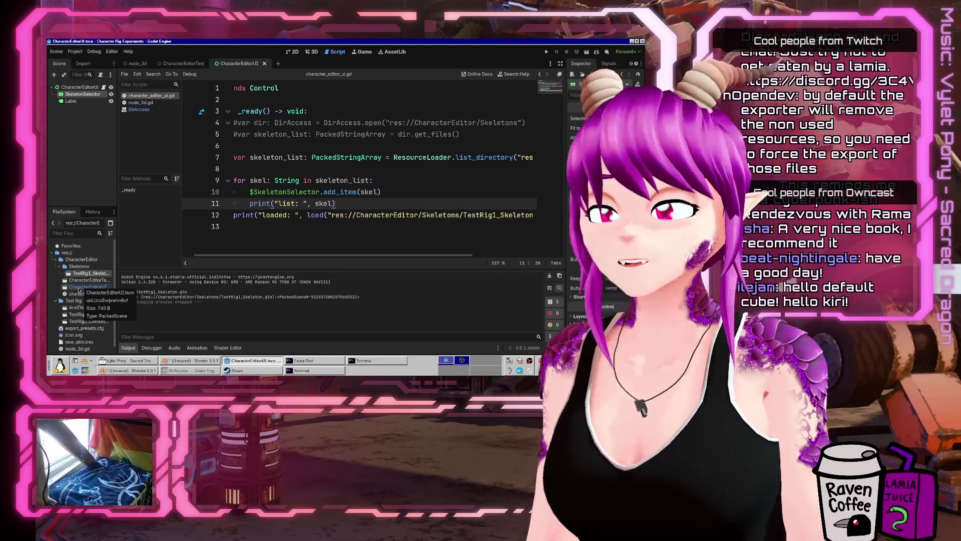
Comment out the debug load print on line 12 with #.
left_click(325, 215)
key("End")
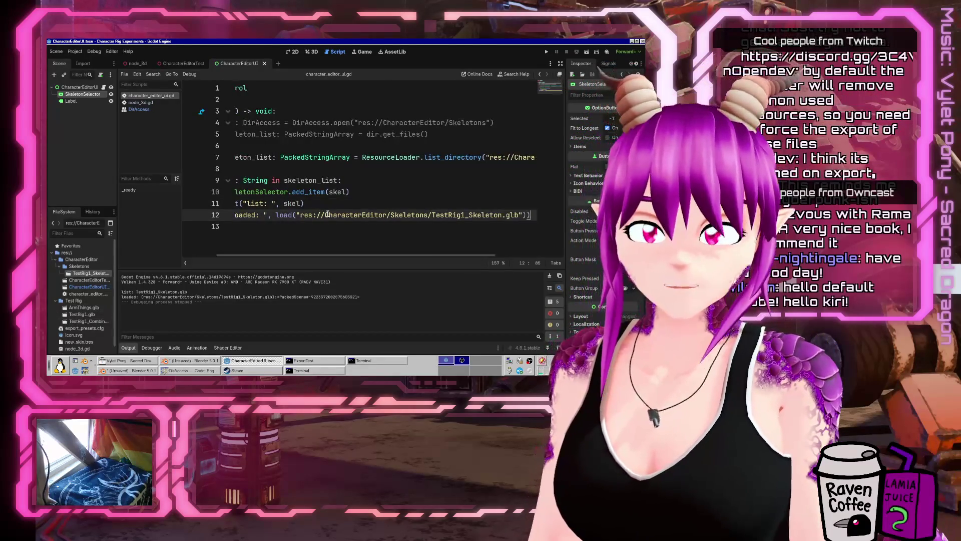
key("Home")
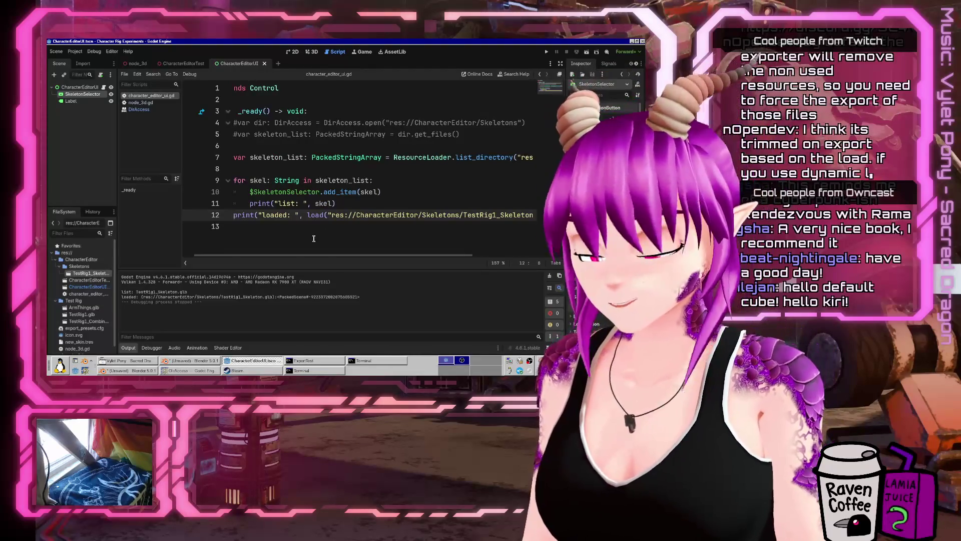
type("#")
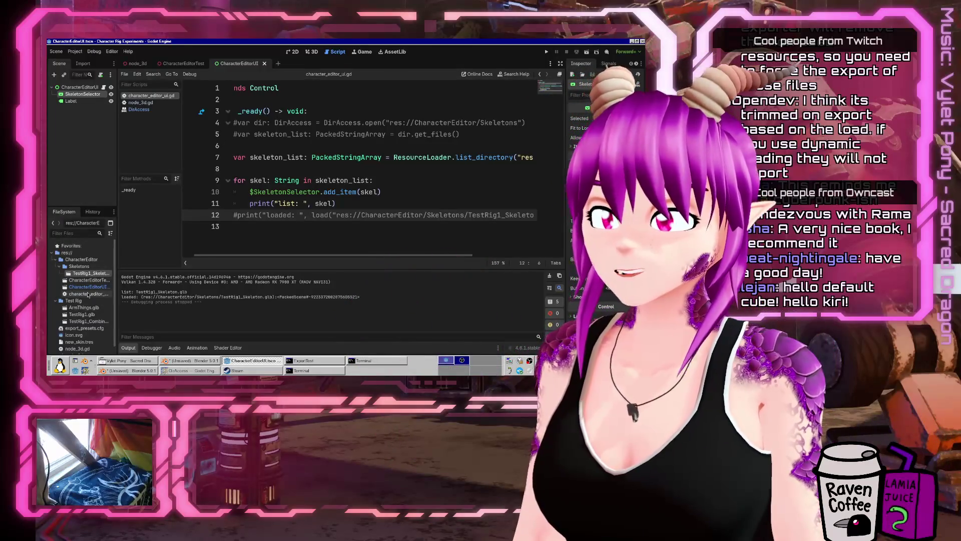
Delete the three rig nodes from the node_3d scene and save it.
left_click(135, 64)
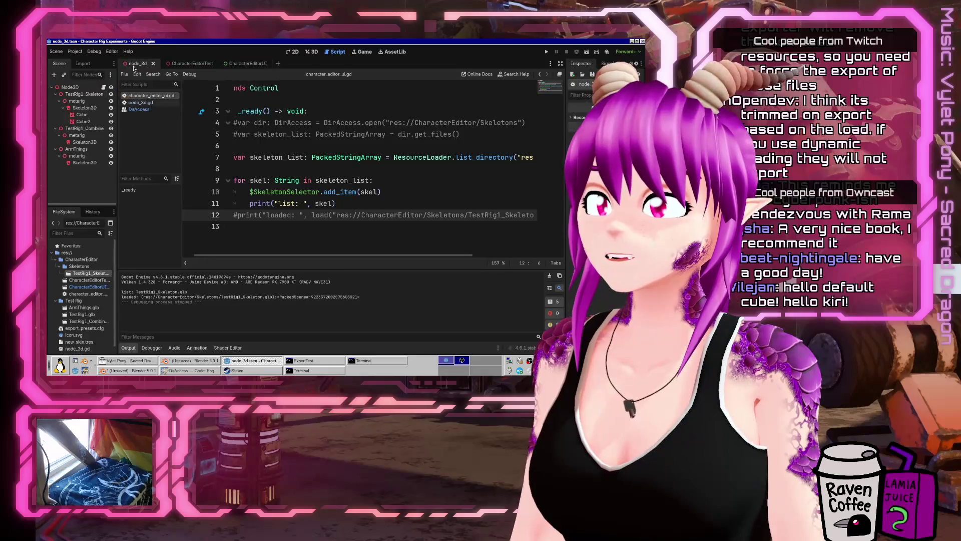
left_click(84, 94)
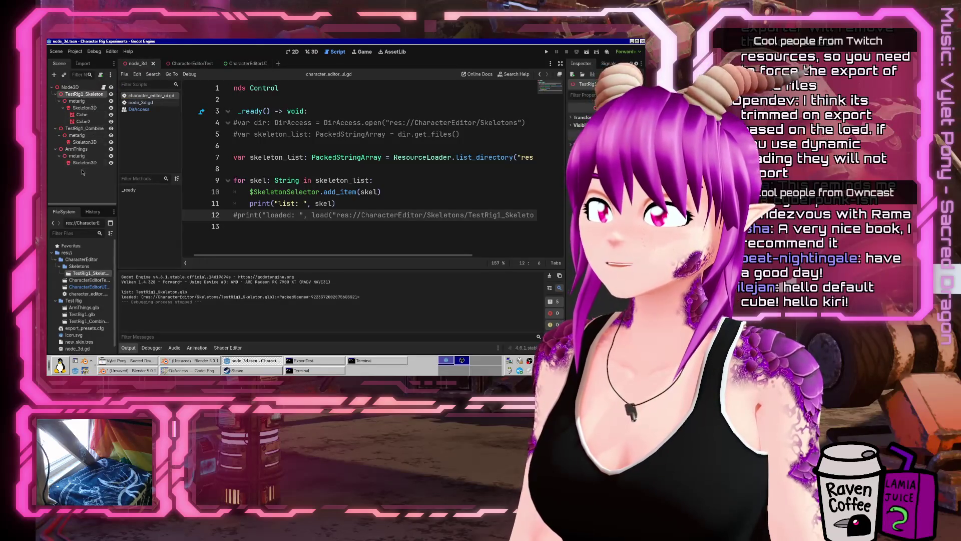
key("Delete")
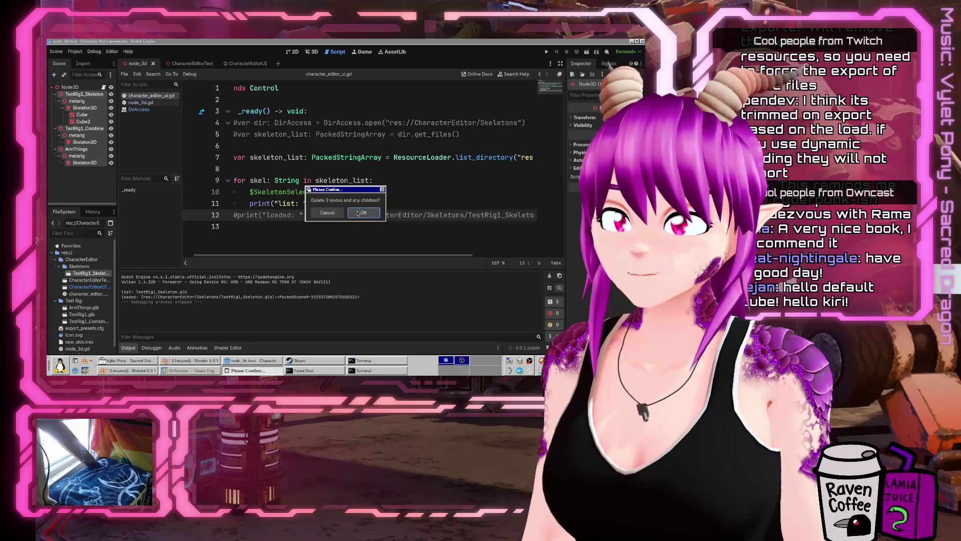
left_click(359, 214)
key("ctrl+s")
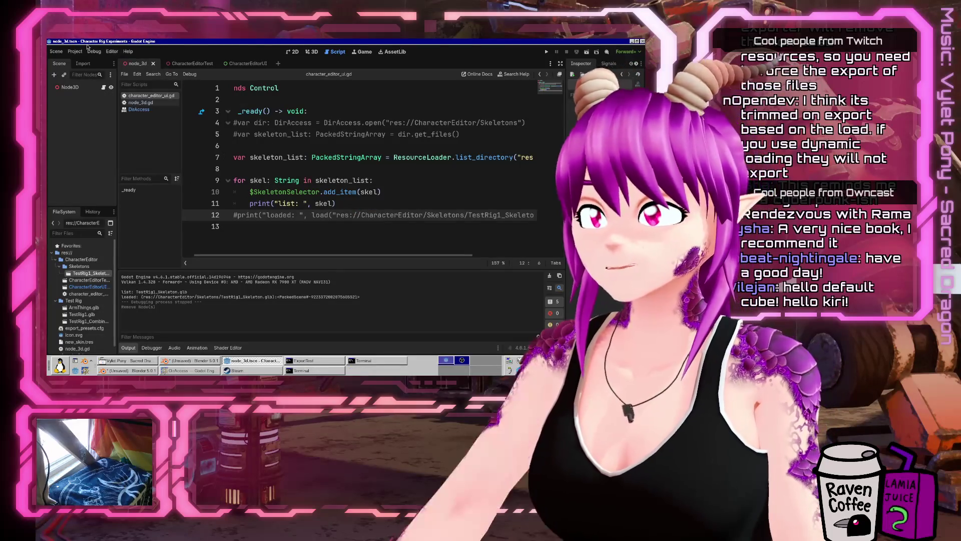
Open the export settings from the Project menu.
left_click(72, 52)
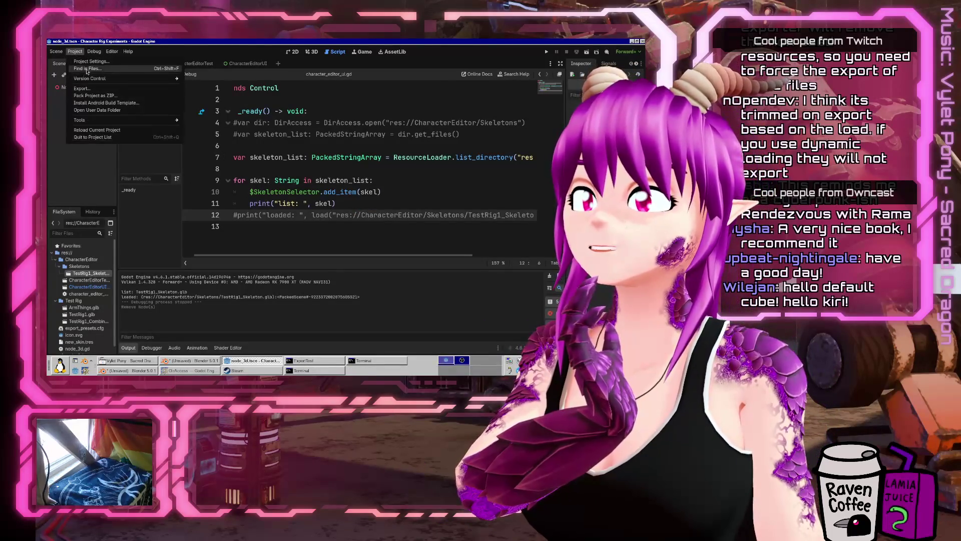
mouse_move(92, 52)
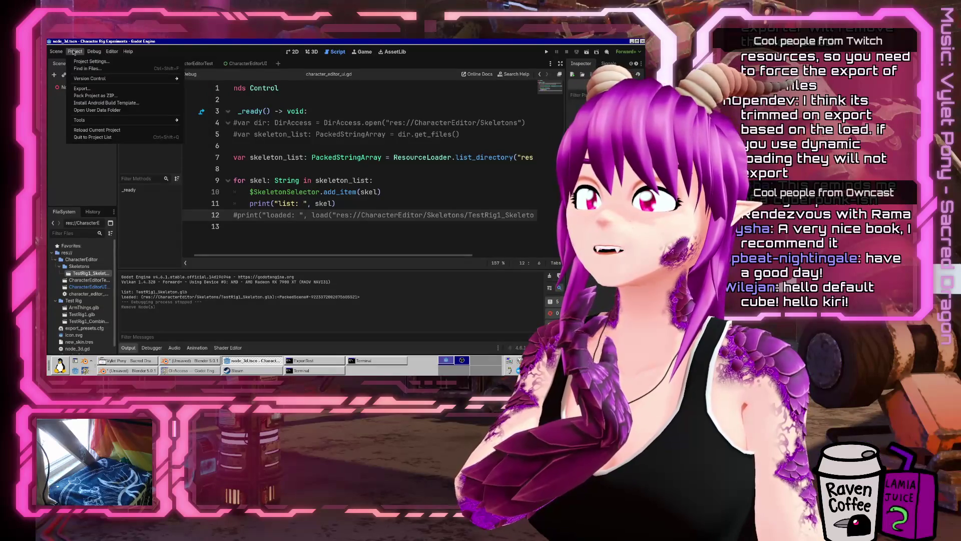
left_click(82, 89)
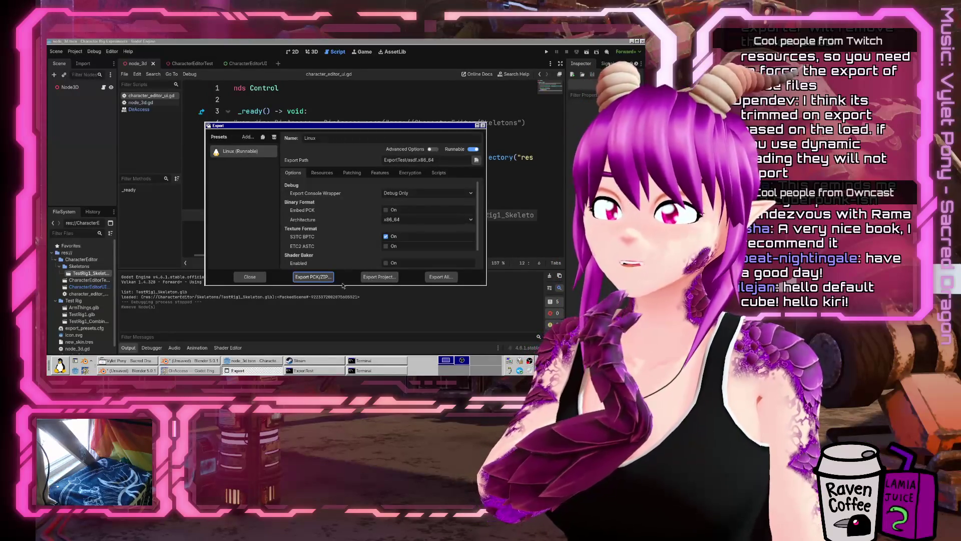
Export the Linux project, overwriting the existing asdf.x86_64 build.
left_click(372, 278)
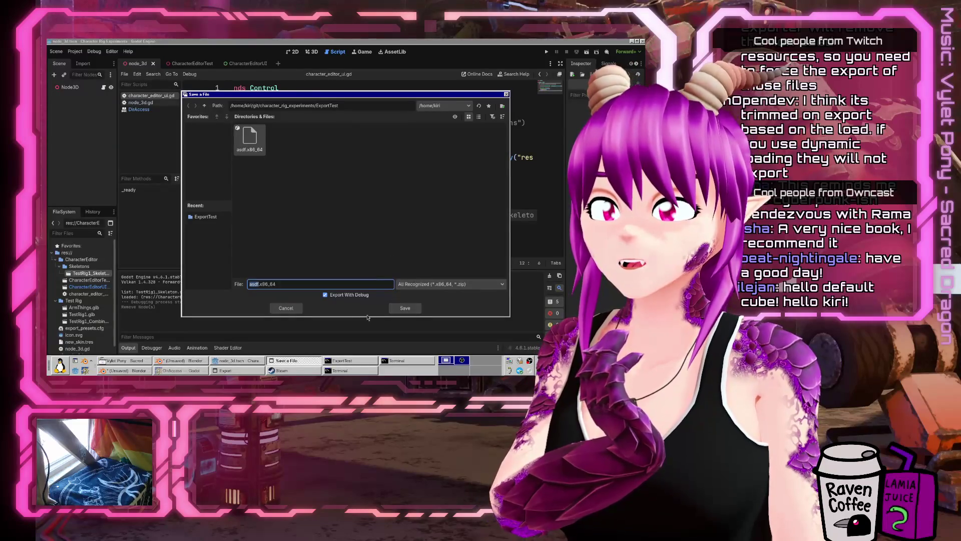
left_click(400, 308)
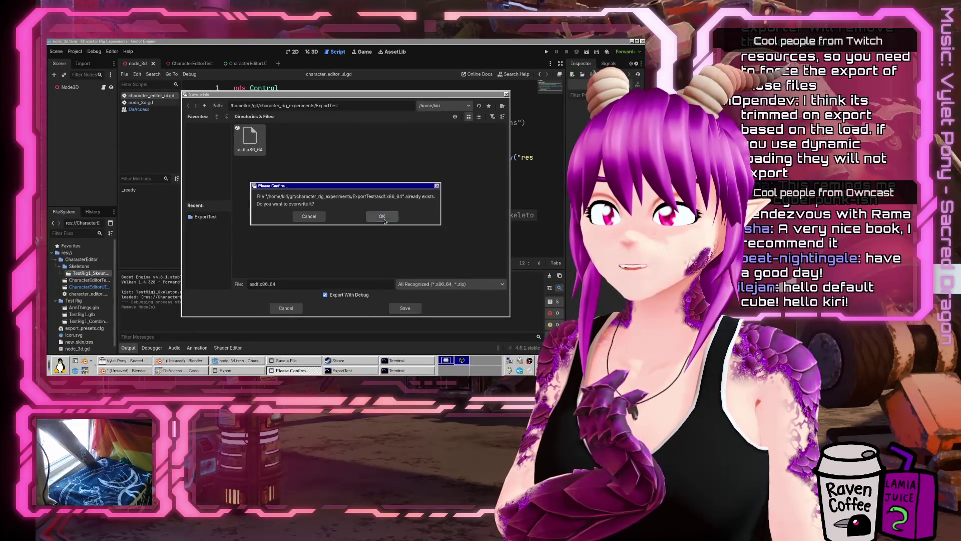
left_click(382, 217)
Run ./asdf.x86_64 from the terminal, pick TestRig1_Skeleton.glb in the Skeleton dropdown, and close the Export dialog.
left_click(312, 370)
key("Up")
key("Return")
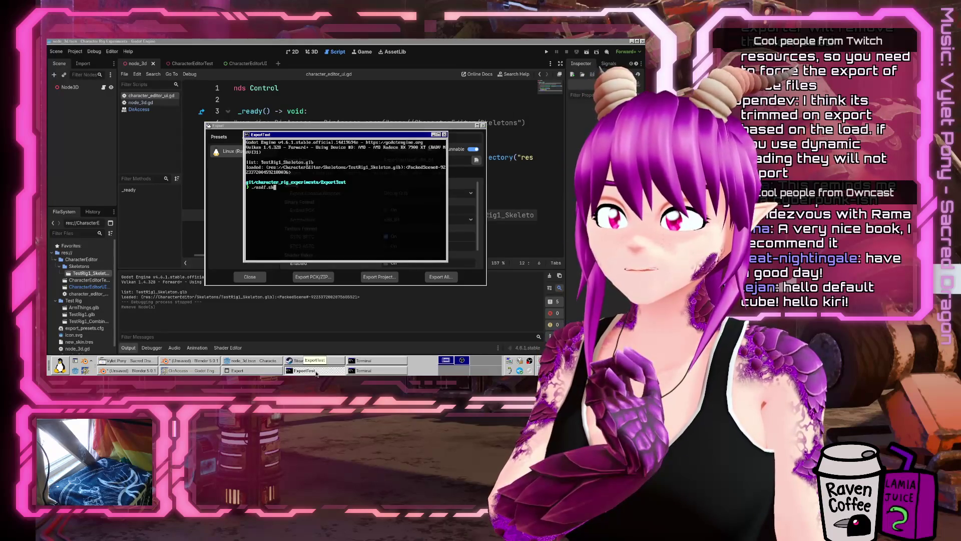
left_click(430, 123)
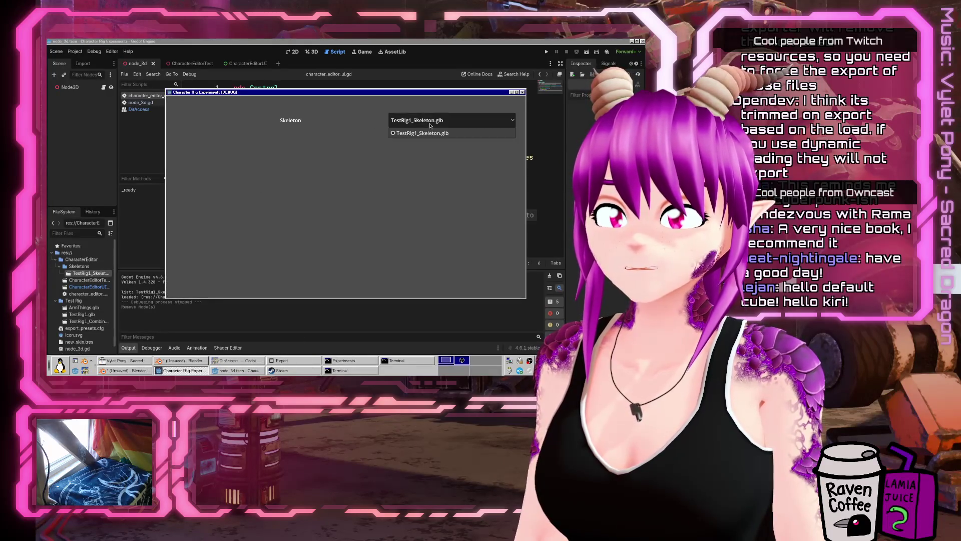
left_click(425, 133)
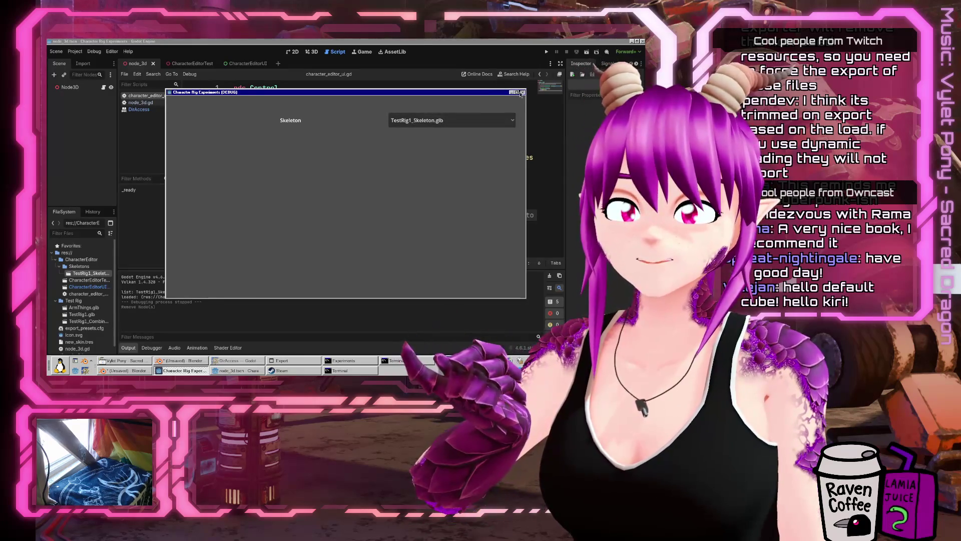
left_click(483, 133)
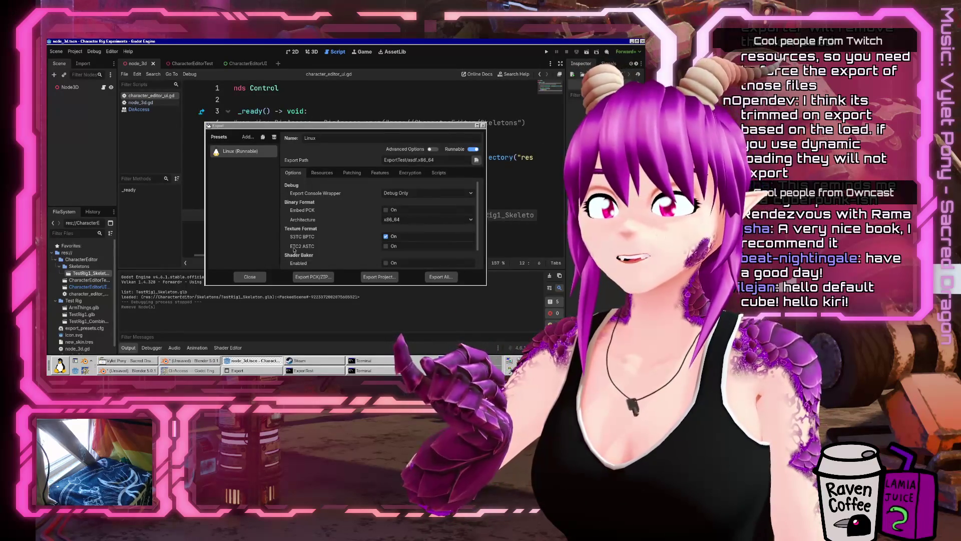
left_click(253, 277)
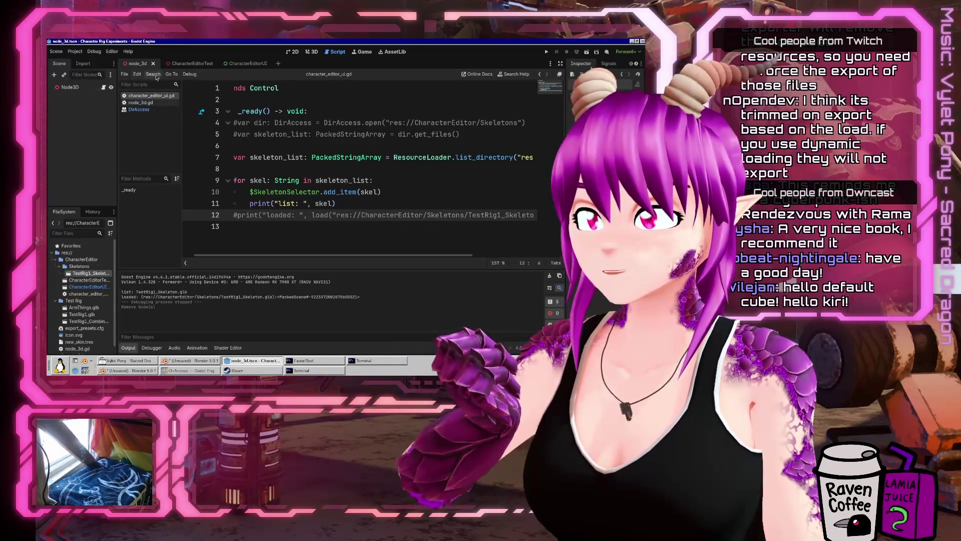
Check the ArmThings.glb load line in node_3d.gd, then return to character_editor_ui.gd.
left_click(141, 102)
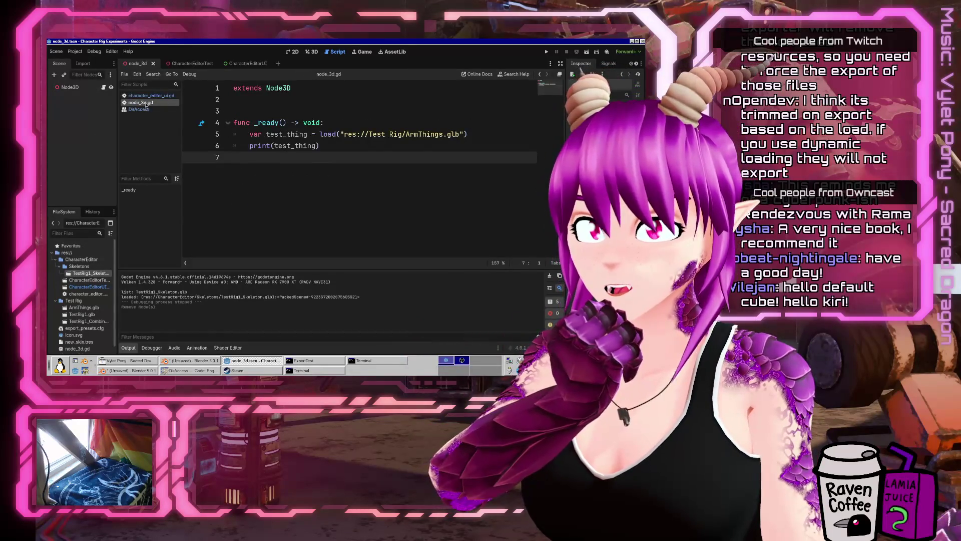
left_click(438, 136)
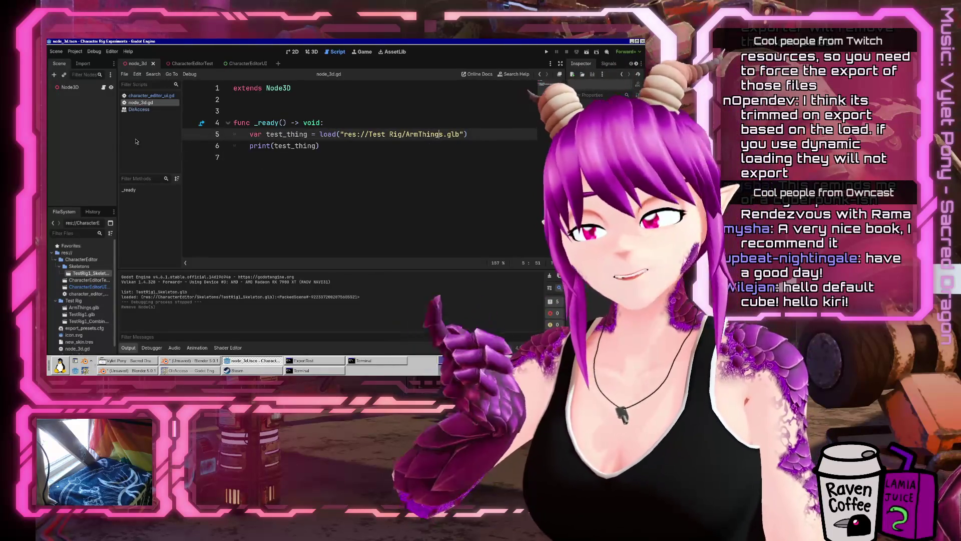
left_click(150, 95)
Insert a new line above the list_directory call and start typing a 'var' declaration.
left_click(399, 156)
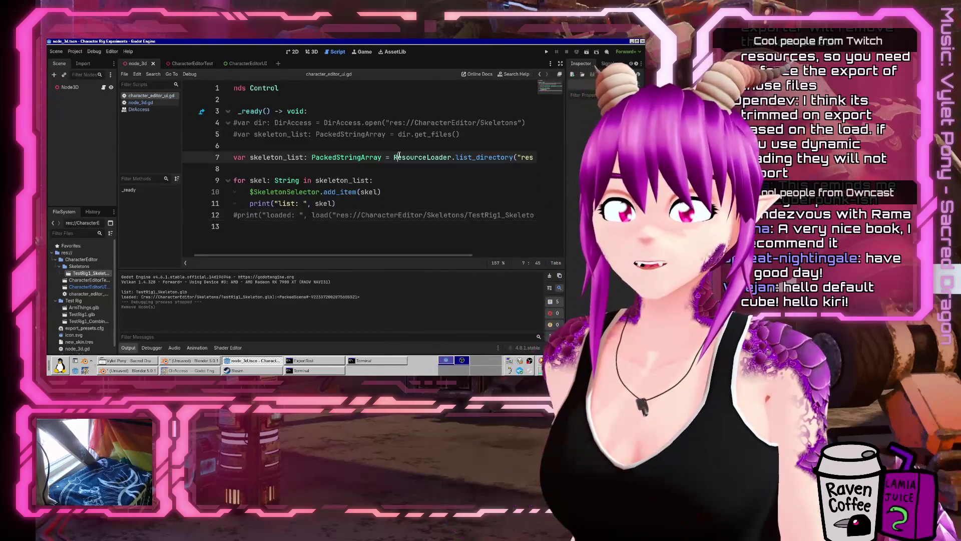
key("Home")
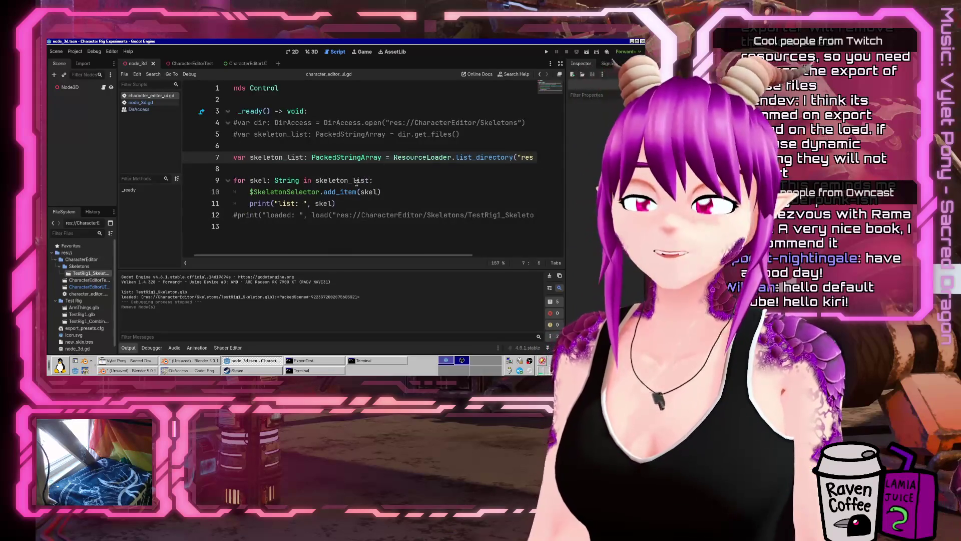
key("Down")
key("Down")
key("Down")
key("Home")
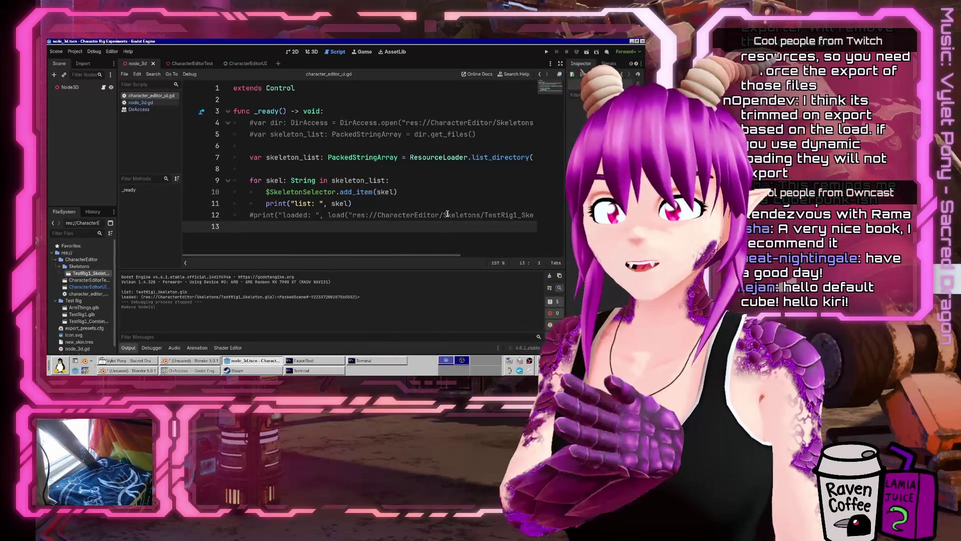
key("Left")
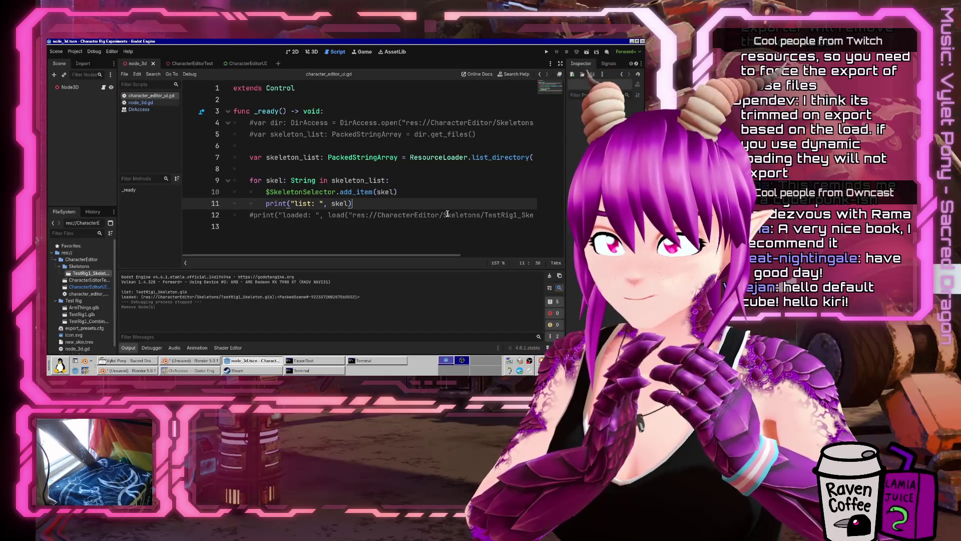
key("Up")
key("Up")
key("Up")
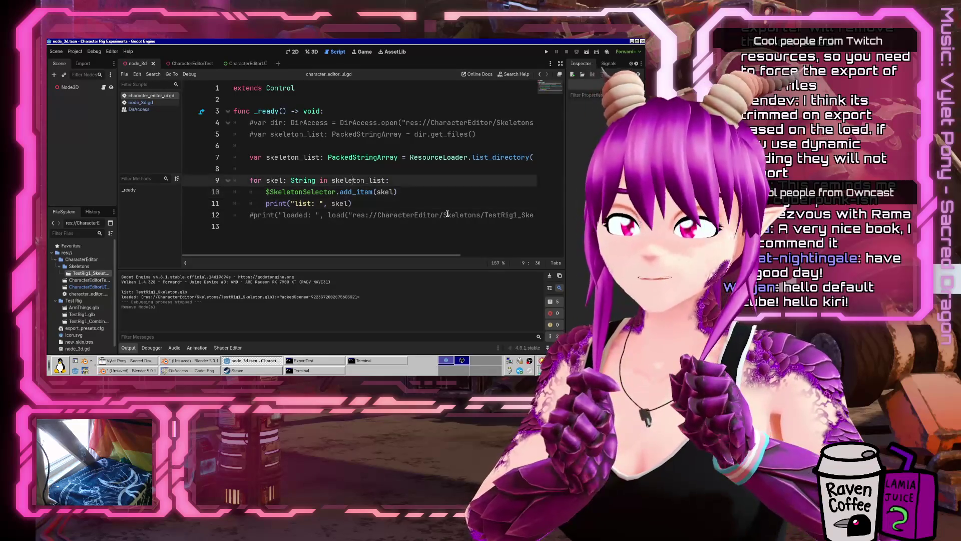
key("Return")
type("var skeleton_dre")
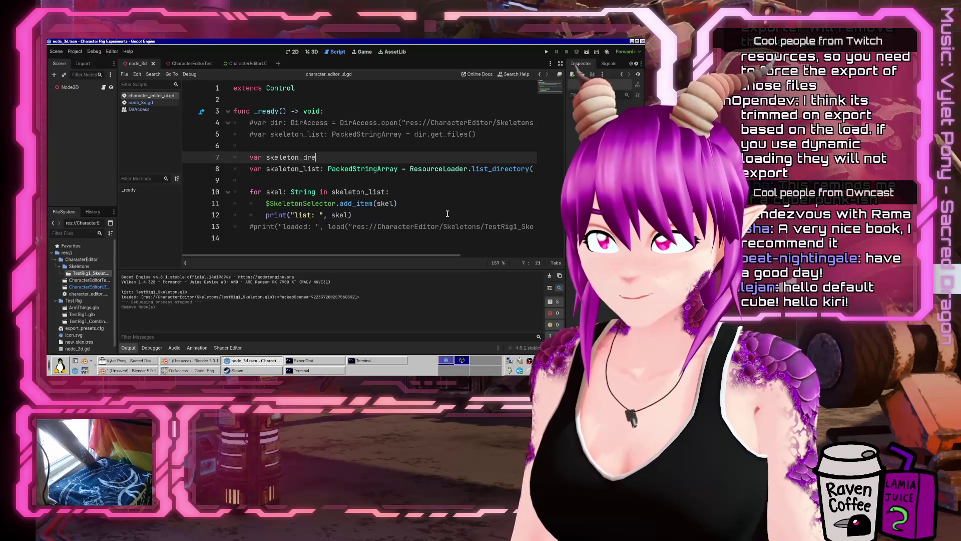
Move the Skeletons path into a String variable skeleton_directory and pass it to list_directory.
key("Down")
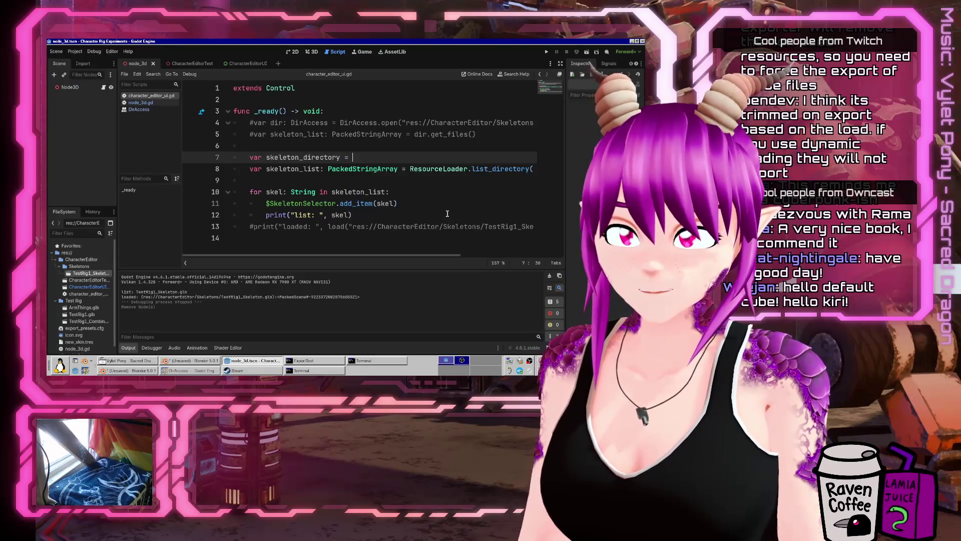
key("End")
key("ctrl+Left")
key("ctrl+Left")
key("ctrl+Left")
key("ctrl+Left")
key("ctrl+Left")
key("shift+End")
key("shift+Left")
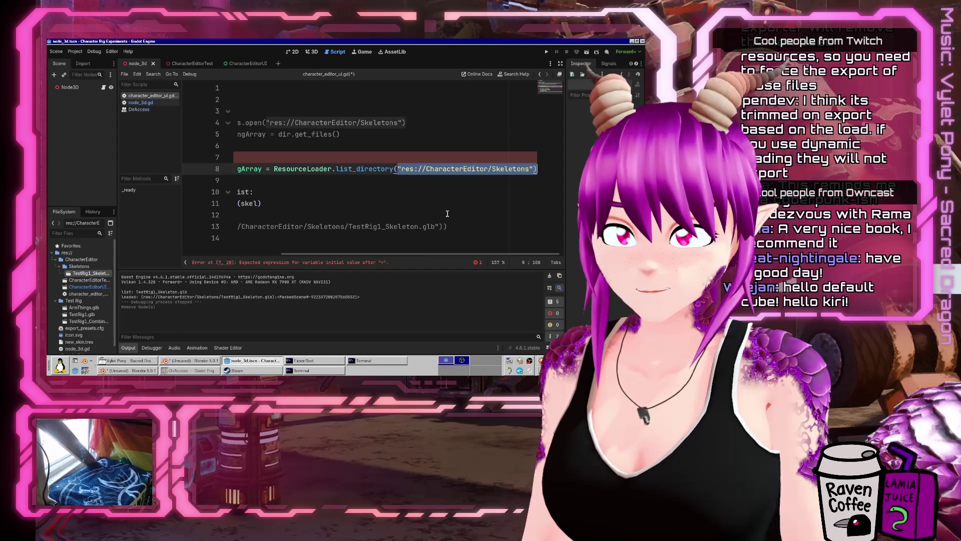
key("ctrl+x")
key("Up")
key("End")
key("ctrl+v")
key("Down")
key("End")
key("Left")
type("skeleton_d")
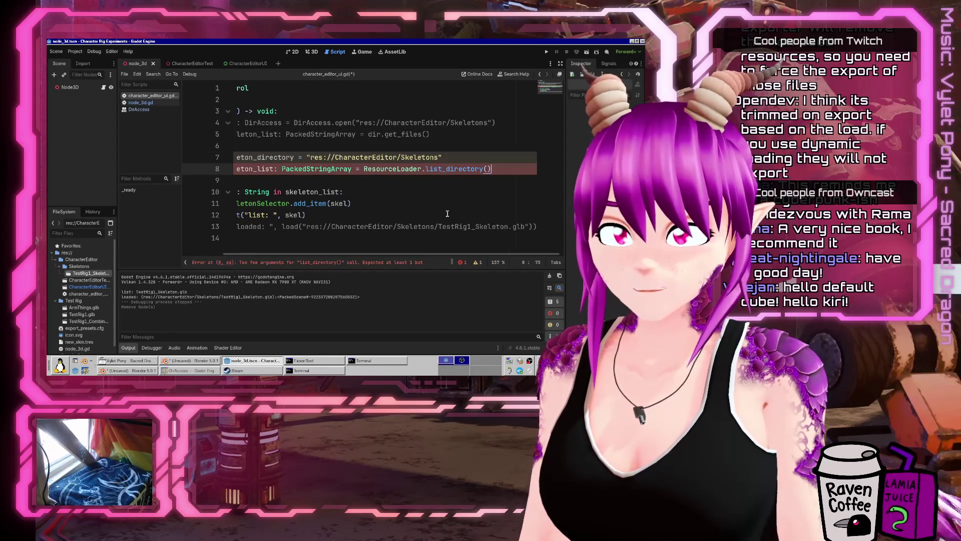
type("irectory")
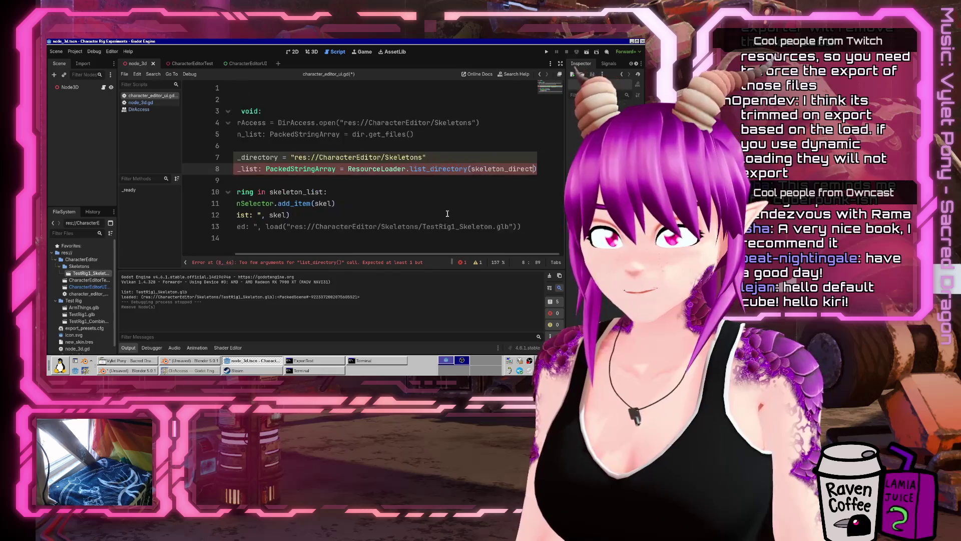
key("Up")
key("Home")
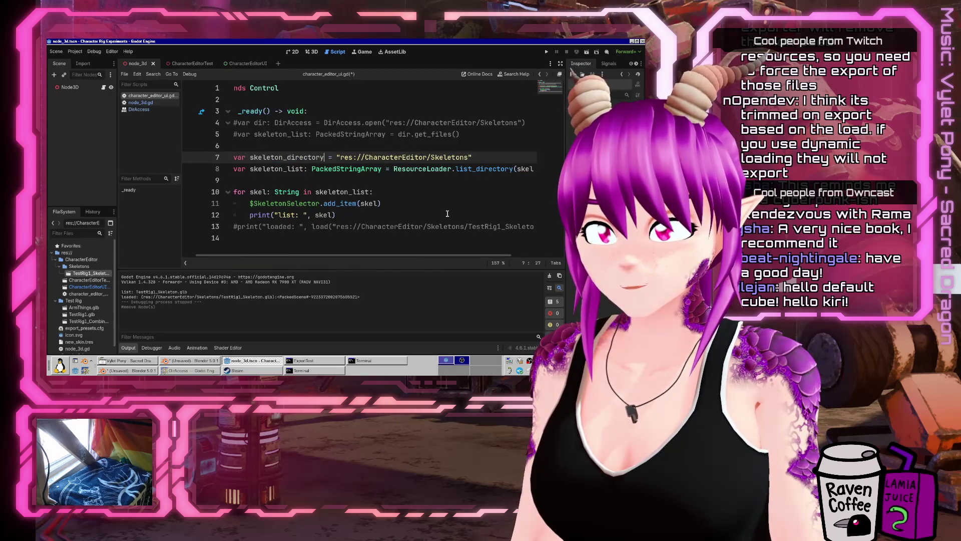
type(": Skele")
key("Return")
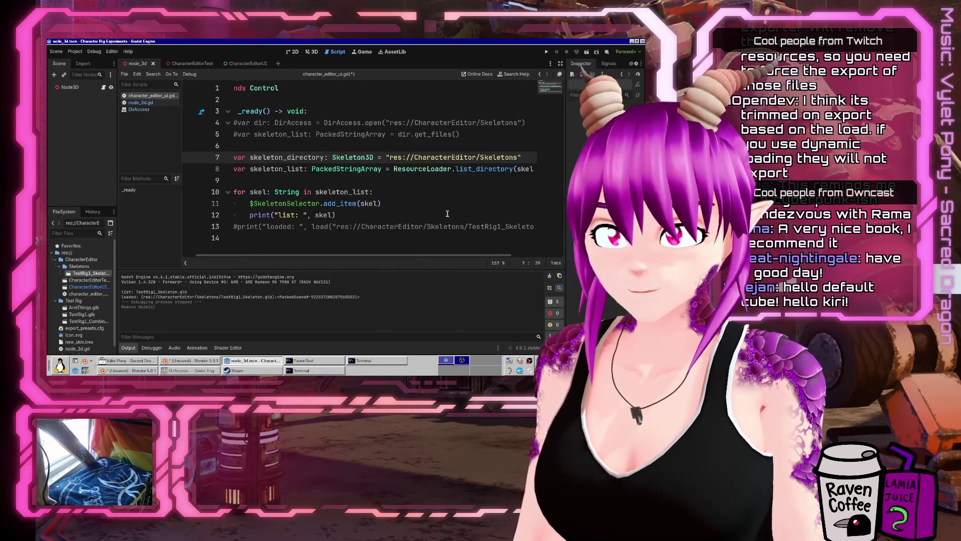
key("ctrl+Left")
key("ctrl+Left")
key("ctrl+Left")
type("String")
key("Down")
key("End")
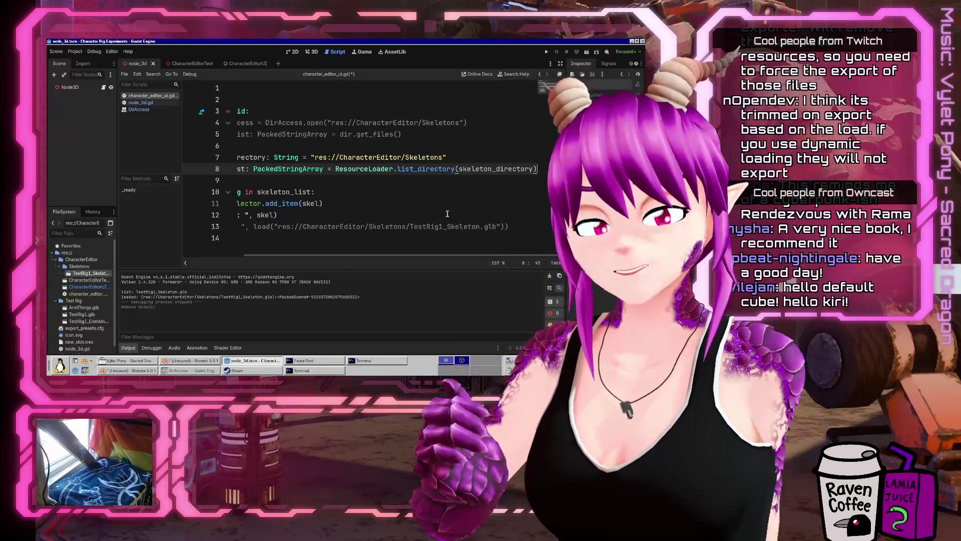
Change the add_item argument to skeleton_directory.path_join(skel).
key("Down")
key("Down")
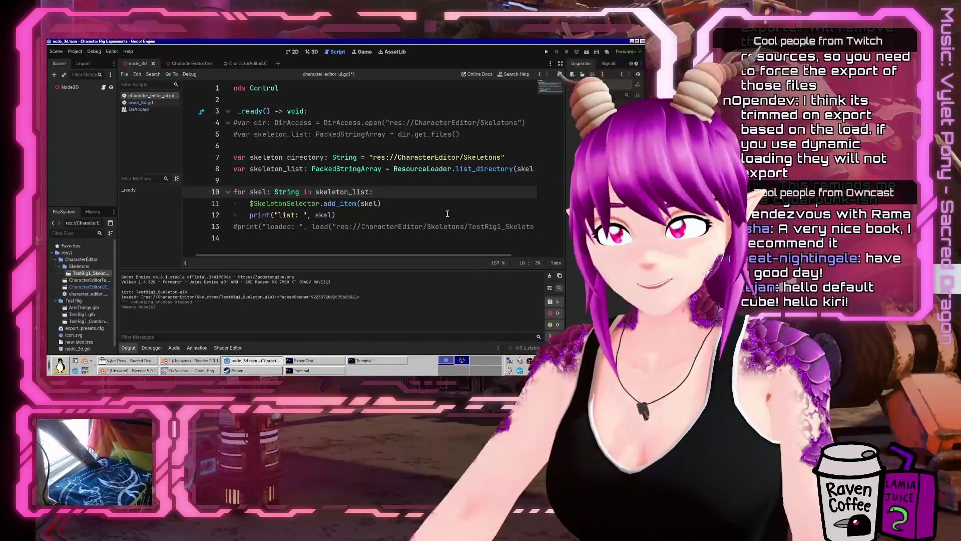
key("Down")
key("Left")
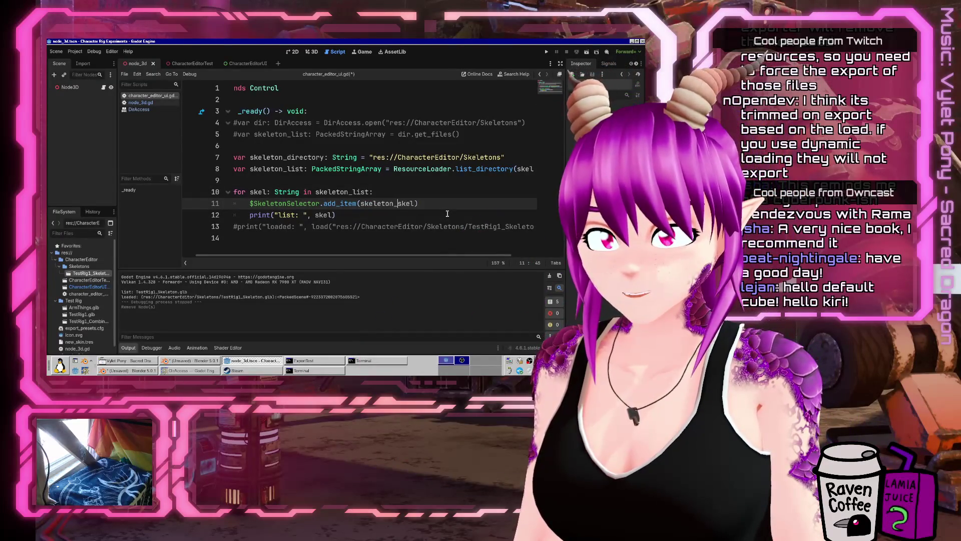
type("ector")
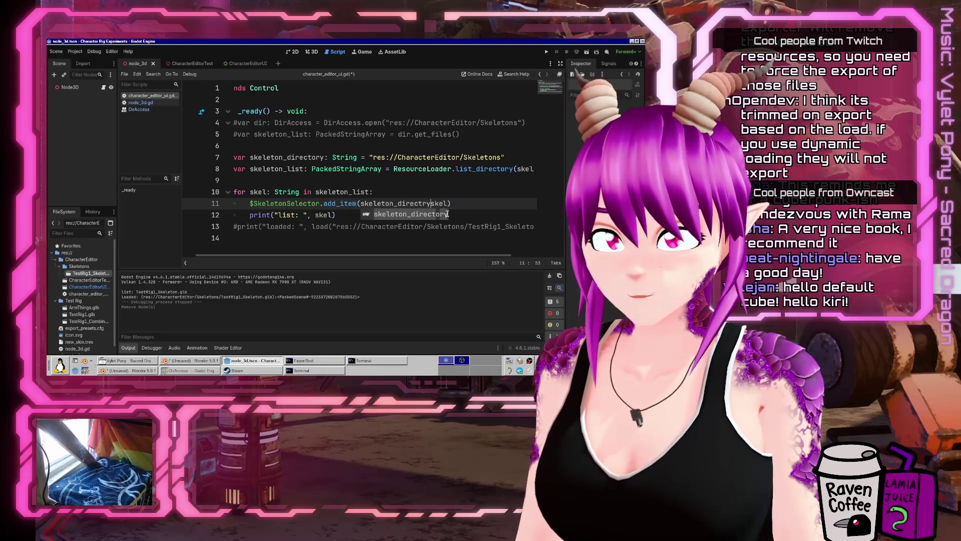
type("y + ")
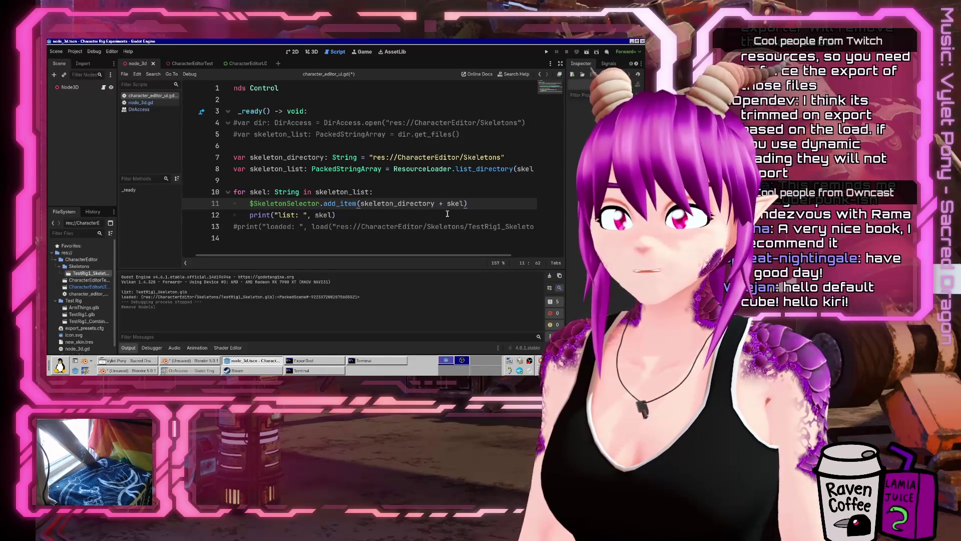
type("\"/\"")
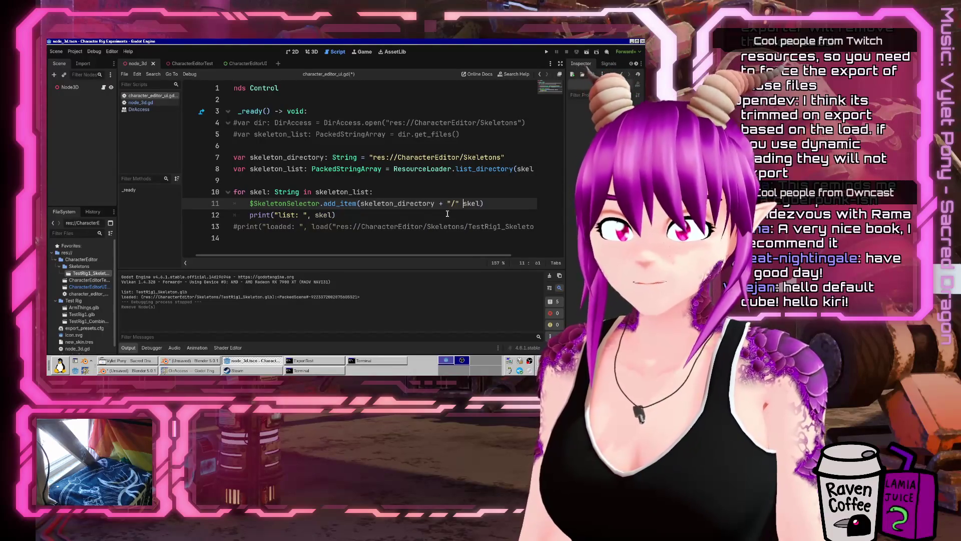
left_click(447, 214)
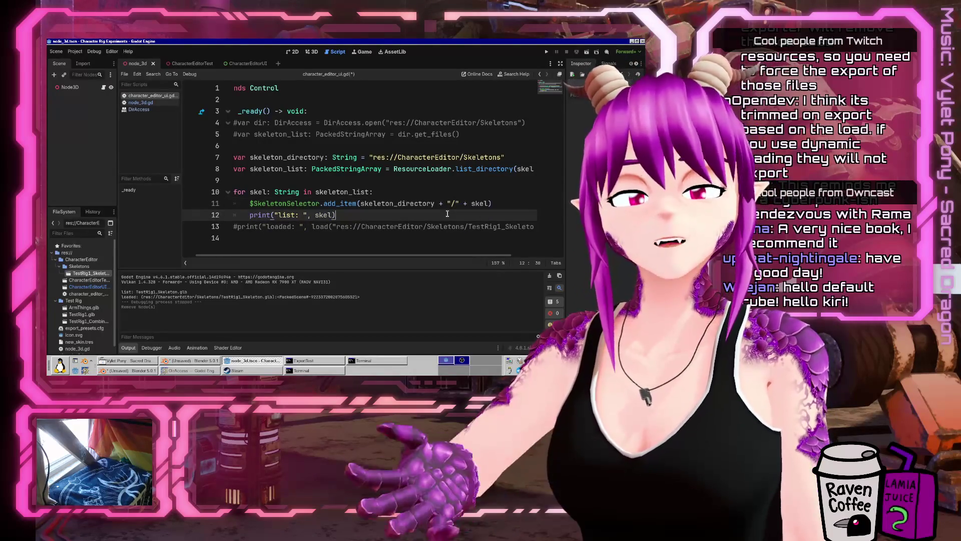
key("Up")
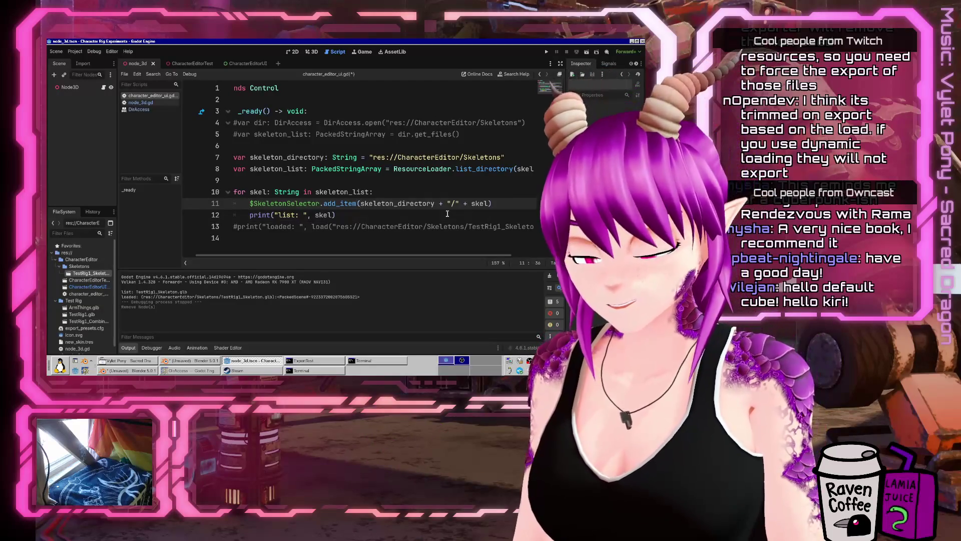
type(".path_join(")
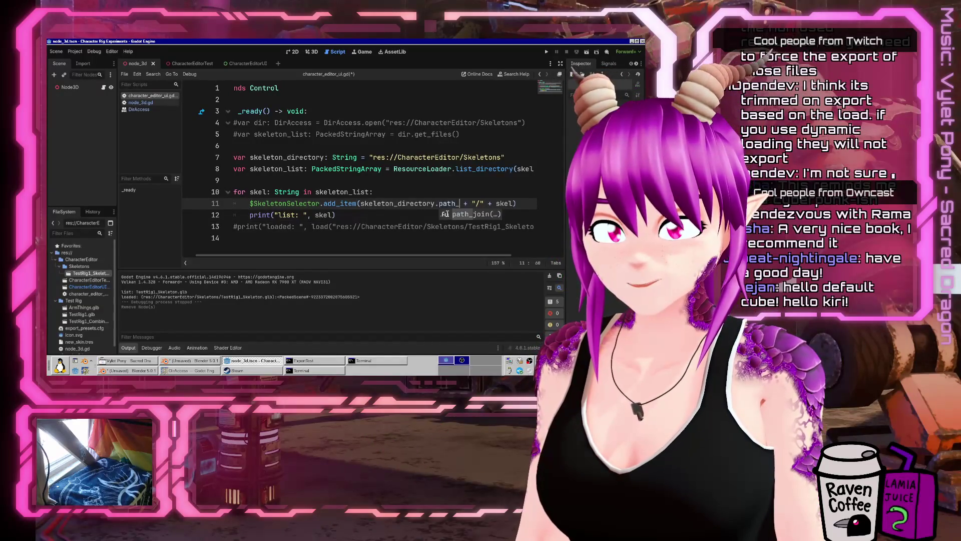
key("Delete")
key("Delete")
key("Delete")
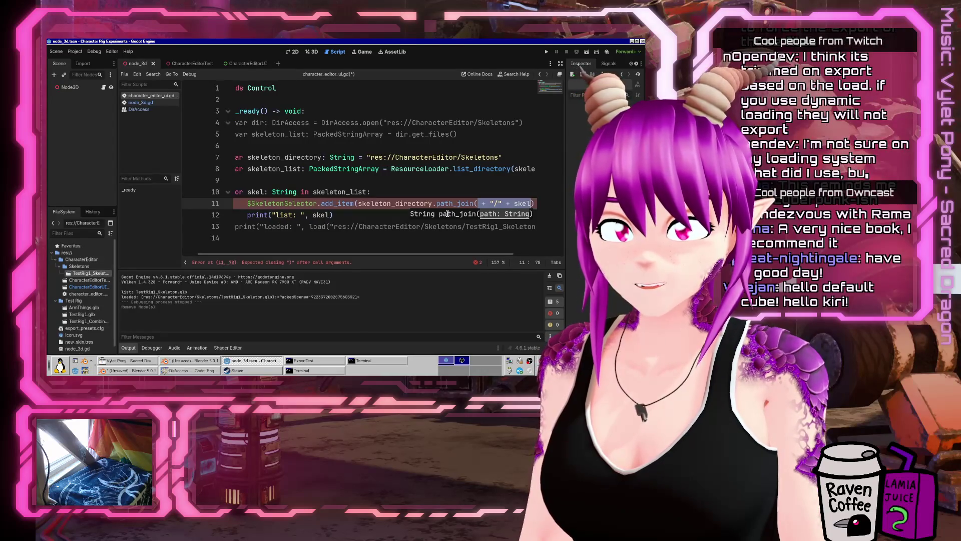
Close the path_join call, save, and wrap line 11's add_item call in print().
type(")")
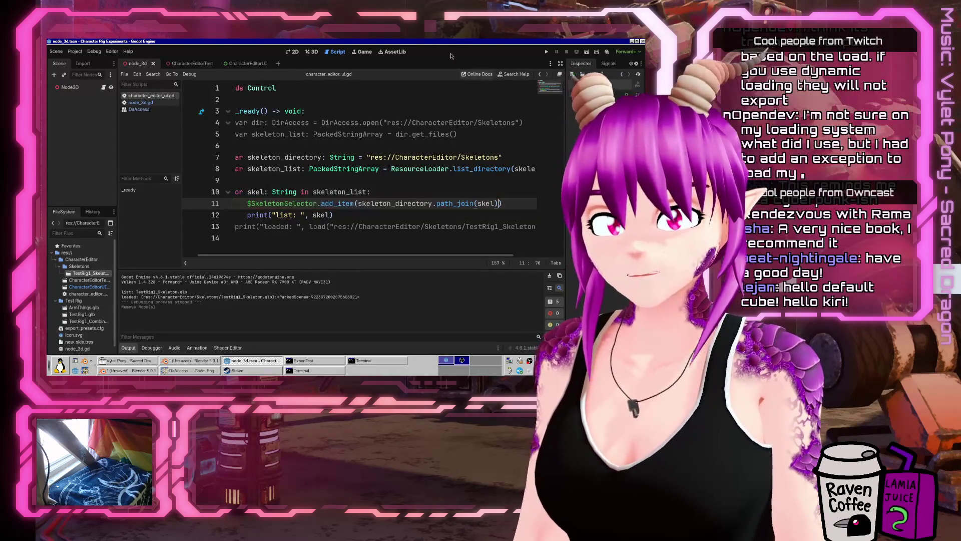
key("ctrl+s")
key("Home")
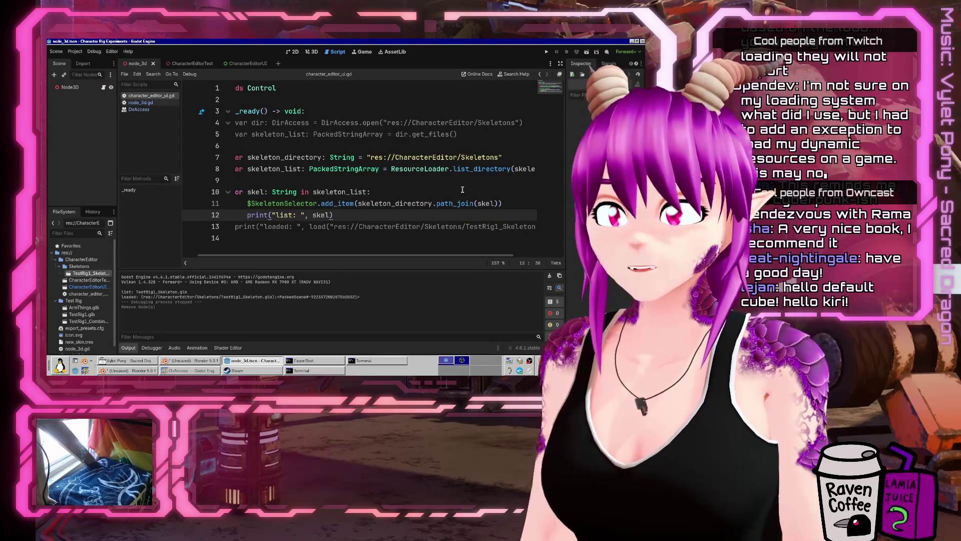
type("print")
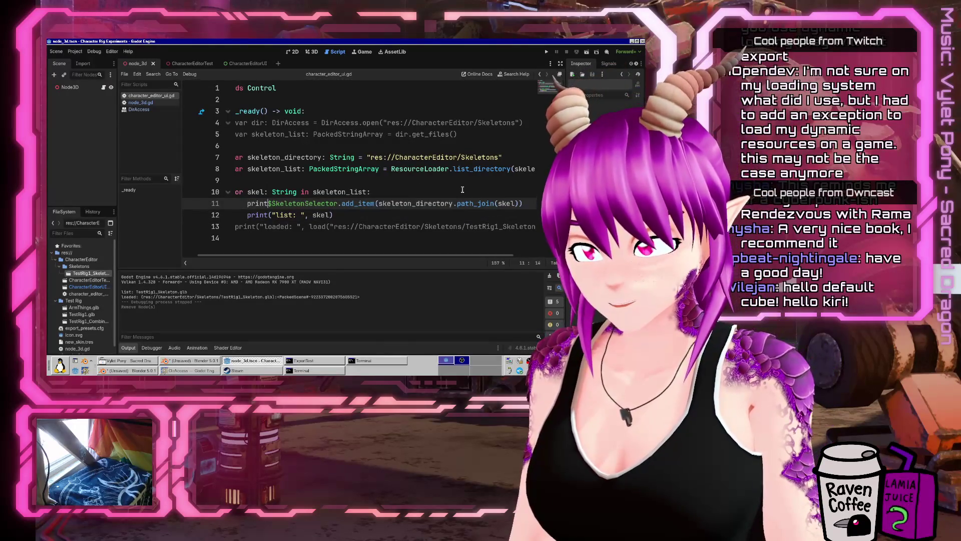
type("(")
key("End")
type(")")
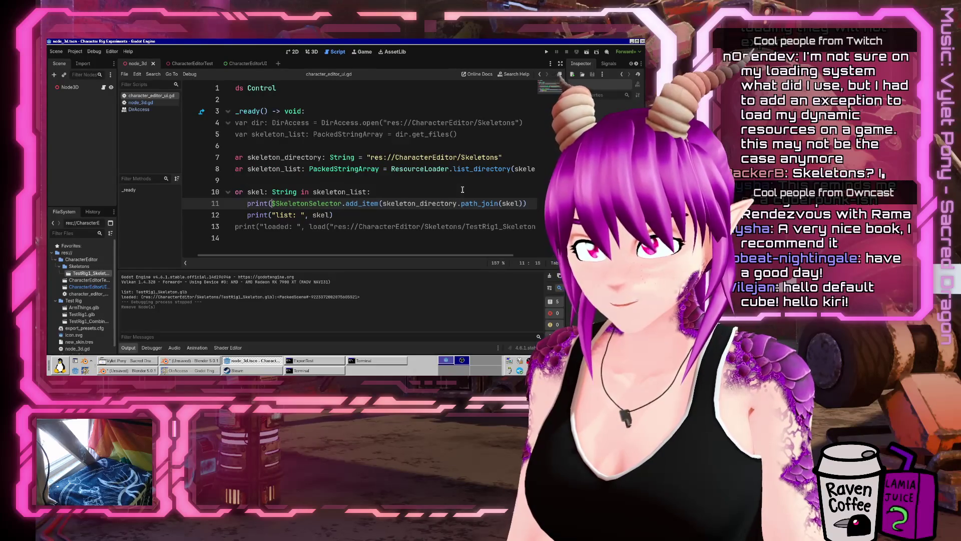
Save and run the project, close the game, rerun, and stop on line 11's void return-value error.
key("ctrl+s")
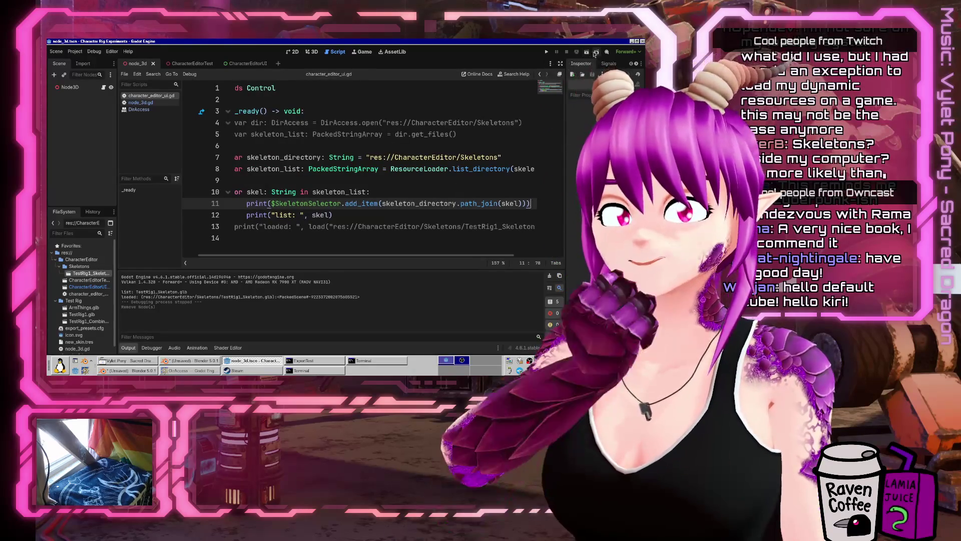
left_click(576, 53)
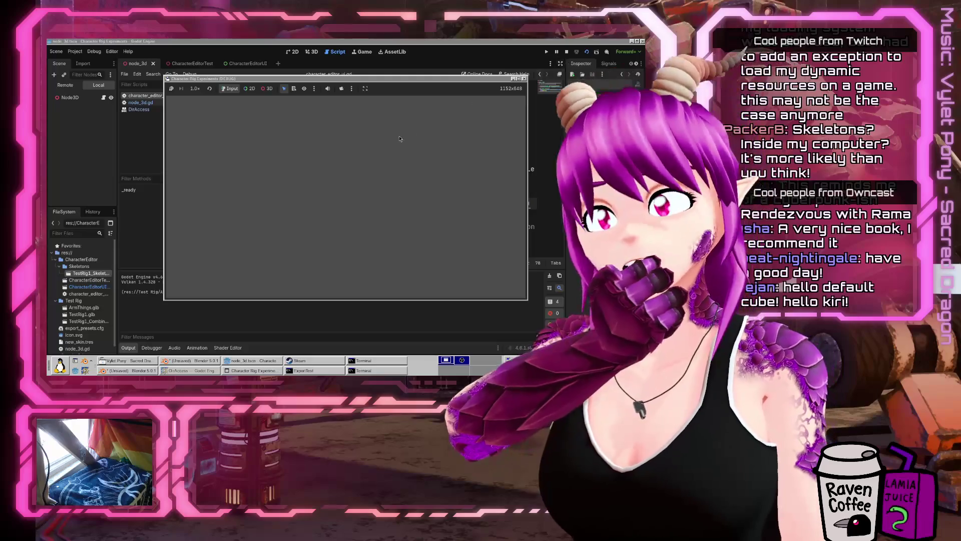
left_click(192, 322)
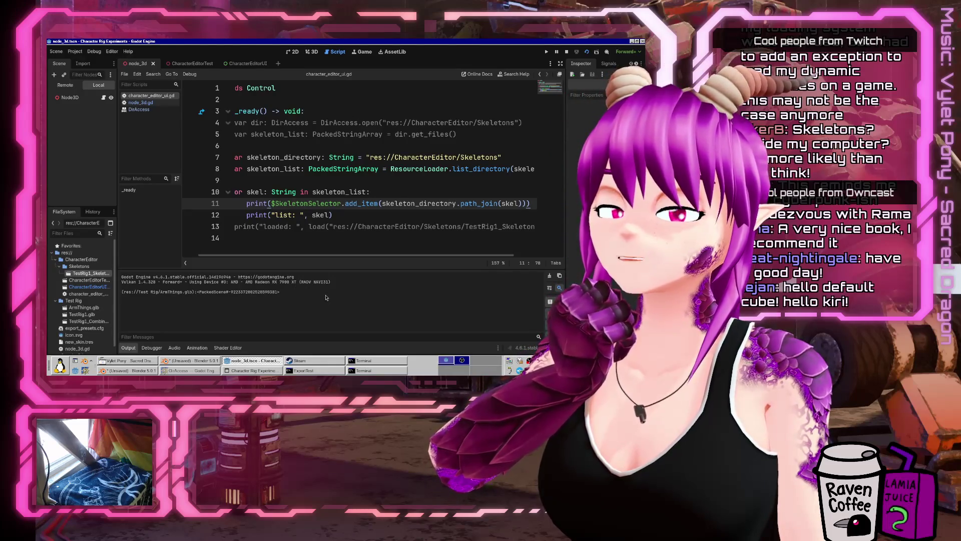
left_click(196, 371)
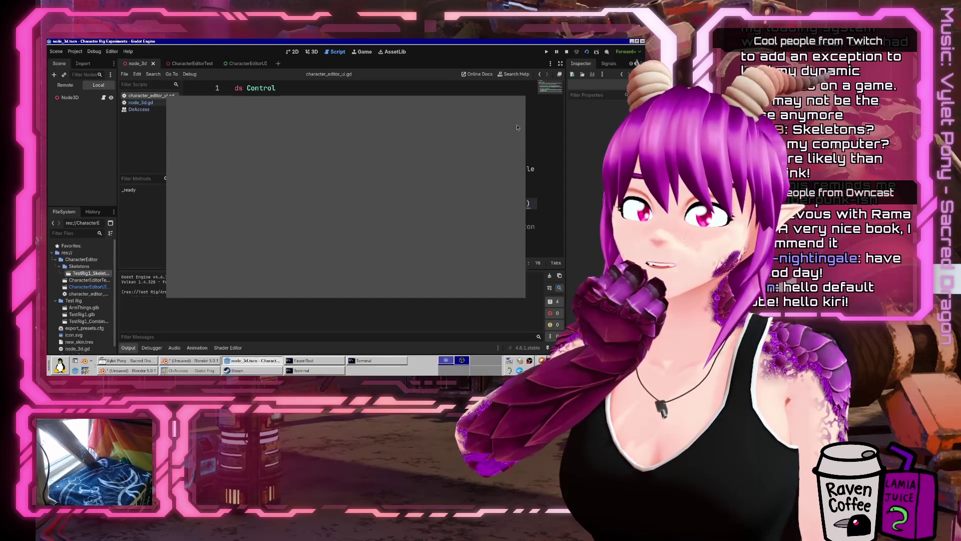
key("alt+F4")
left_click(546, 53)
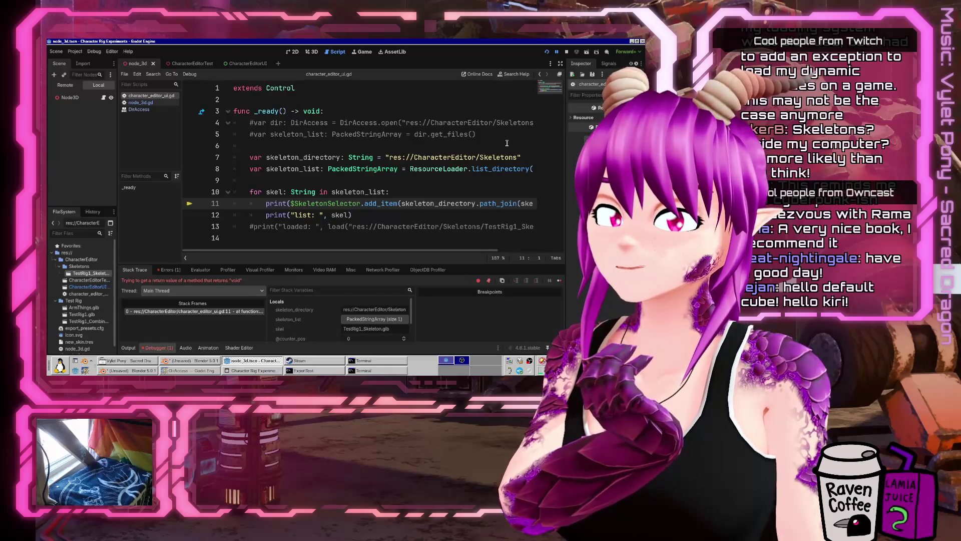
left_click(565, 52)
key("shift+End")
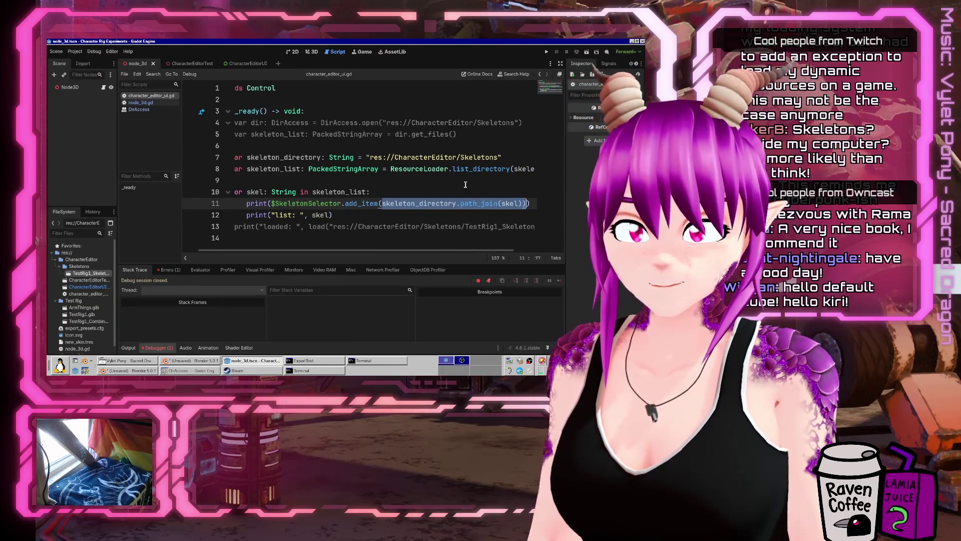
Move the path_join expression out of the print into a new 'var path =' line above.
key("ctrl+x")
key("ctrl+shift+Return")
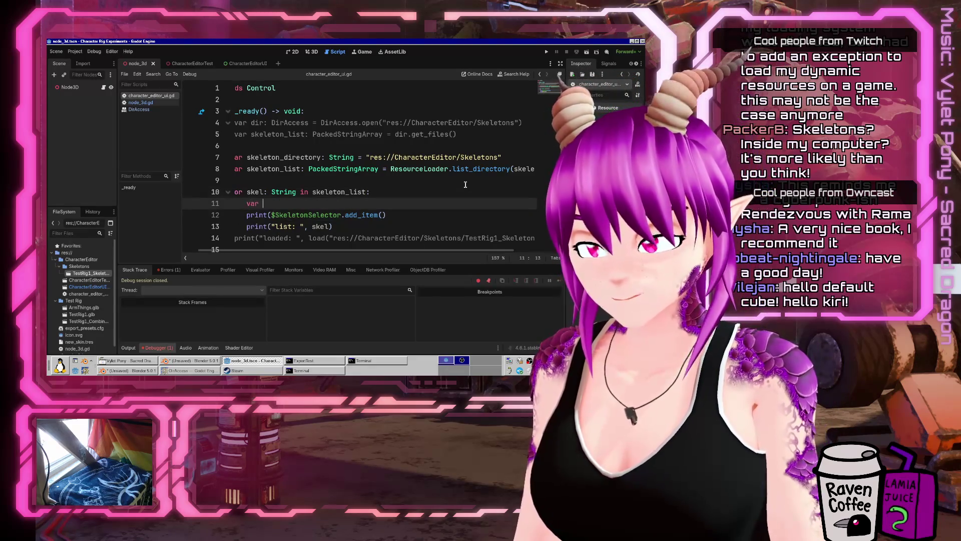
key("ctrl+v")
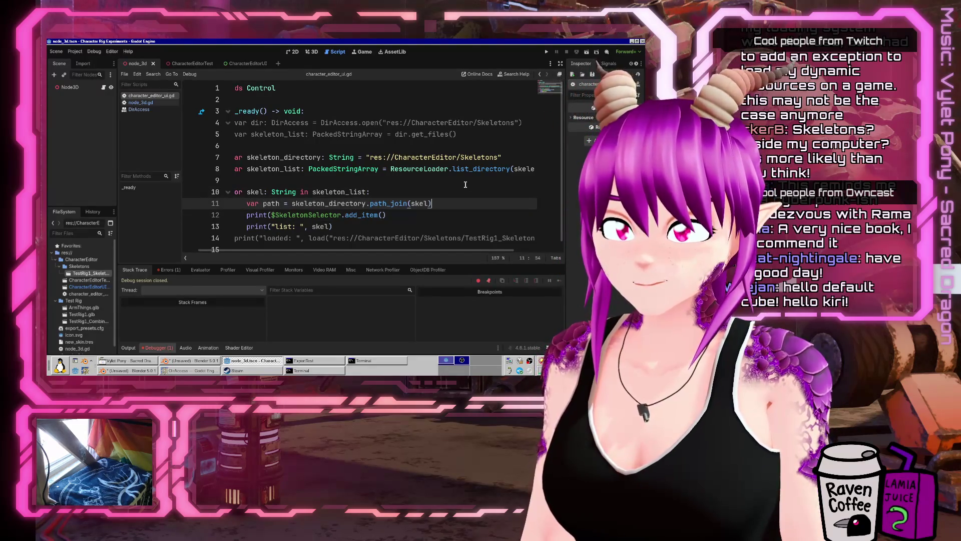
Remove the print wrapper on line 12 so add_item receives skel.
key("Down")
key("Left")
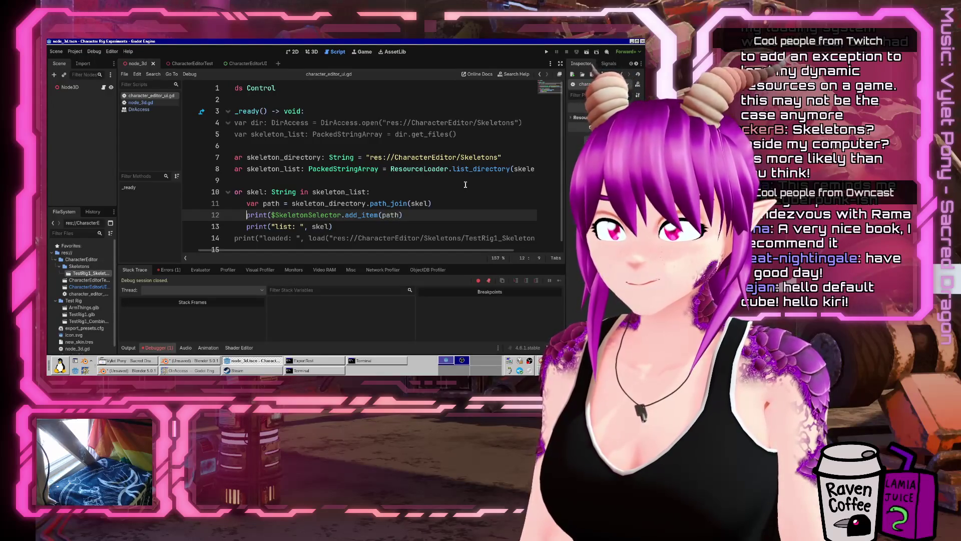
key("ctrl+shift+Right")
key("Delete")
key("End")
key("Left")
key("BackSpace")
key("BackSpace")
key("BackSpace")
type("skel")
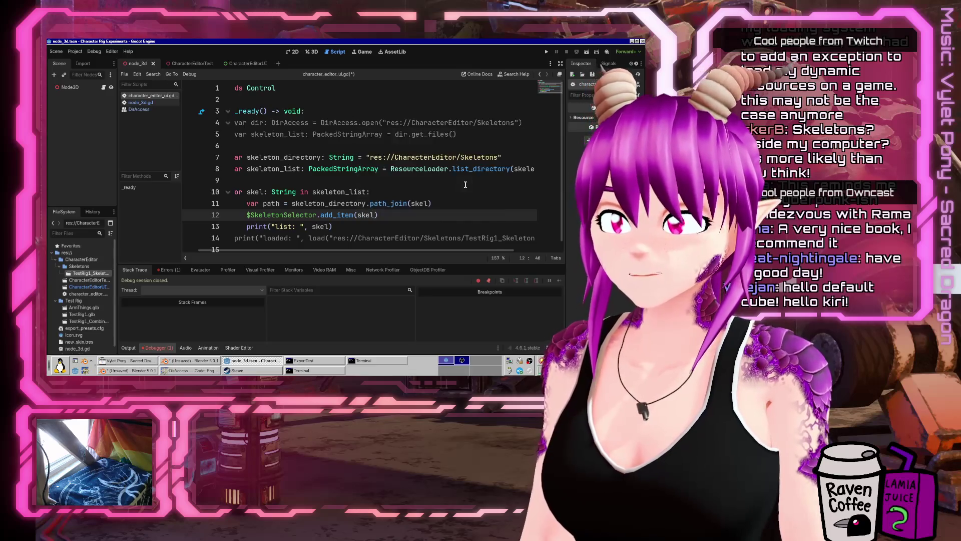
Add a print(load(path)) line below the list print.
key("Down")
key("End")
key("Return")
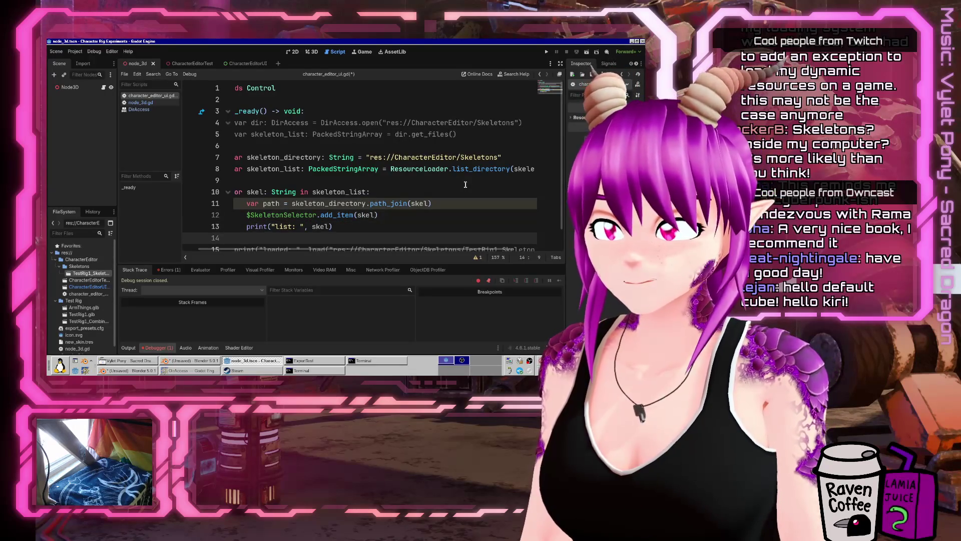
type("lad")
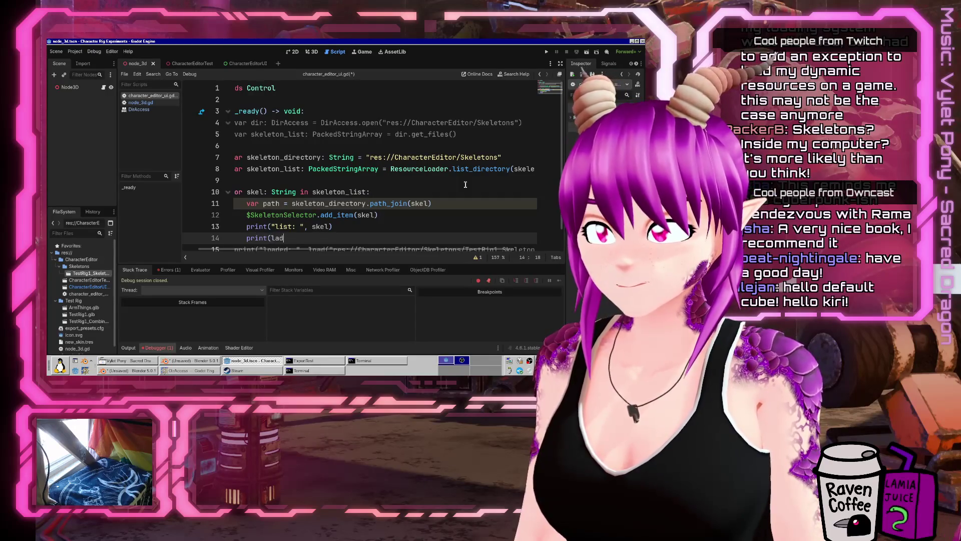
key("Return")
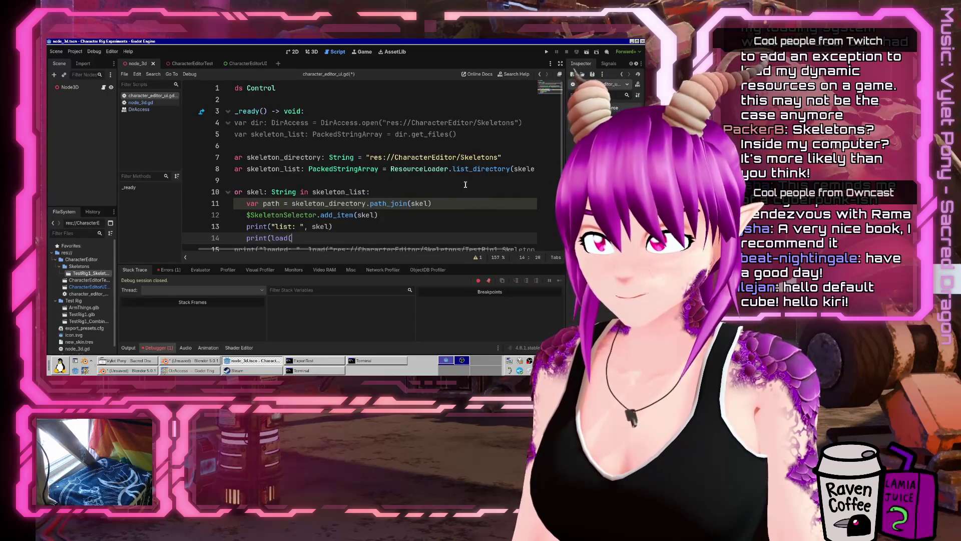
Insert print("path: ", path) above it and prefix the load print with "loaded: ".
key("Up")
key("End")
key("Return")
type("print(\"pat")
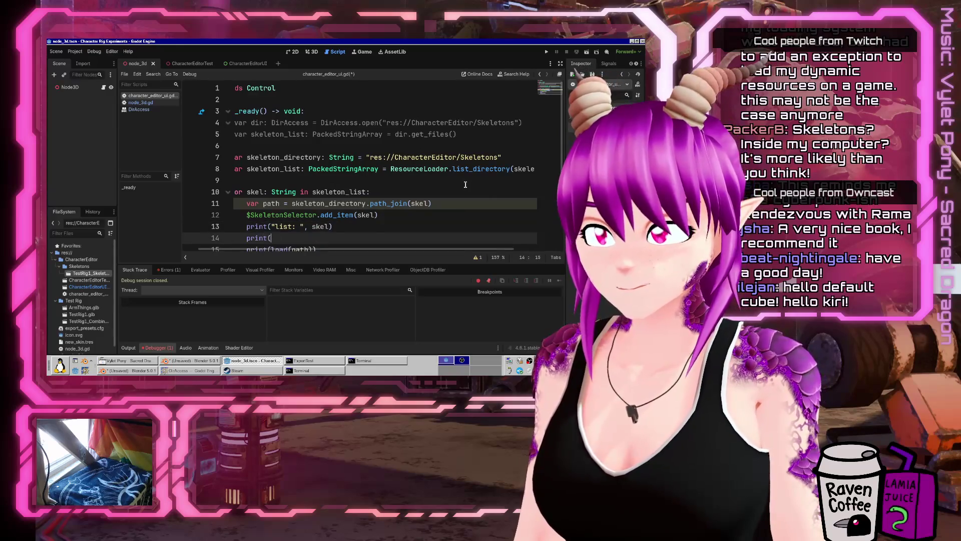
type("h: \", path)")
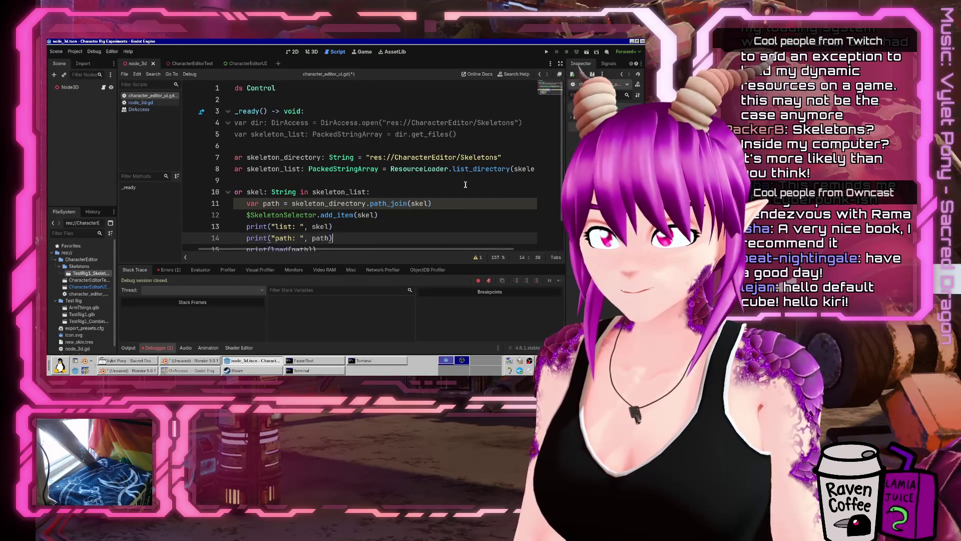
key("Down")
key("Left")
key("Left")
key("Left")
type("\"loaded")
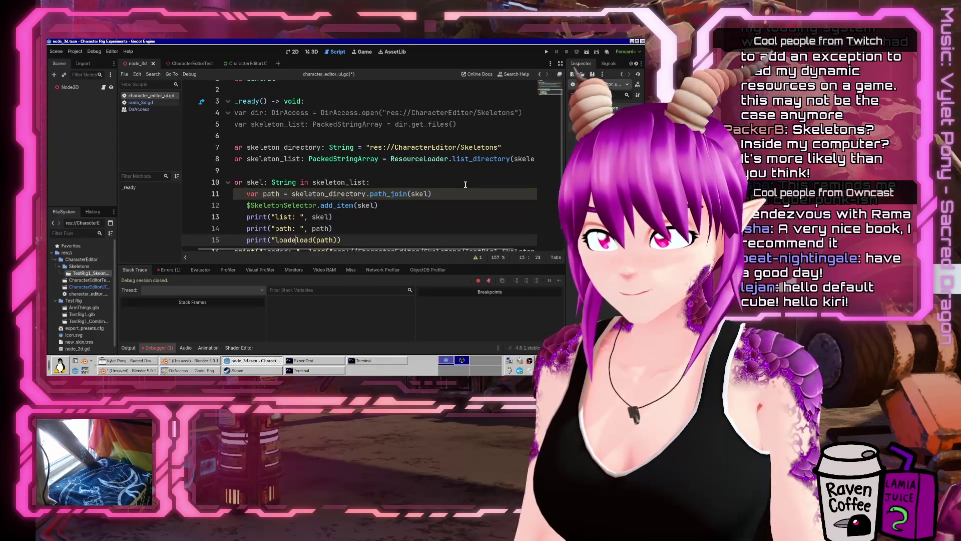
type(": \",")
Save the script and run the scene, confirming TestRig1_Skeleton.glb loads as a PackedScene, then stop it.
key("ctrl+s")
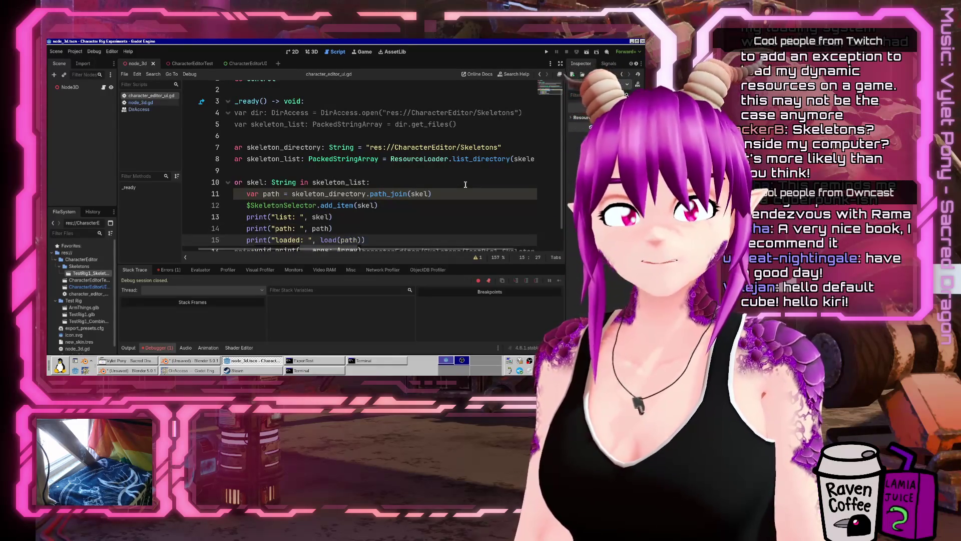
scroll(477, 165, "down", 2)
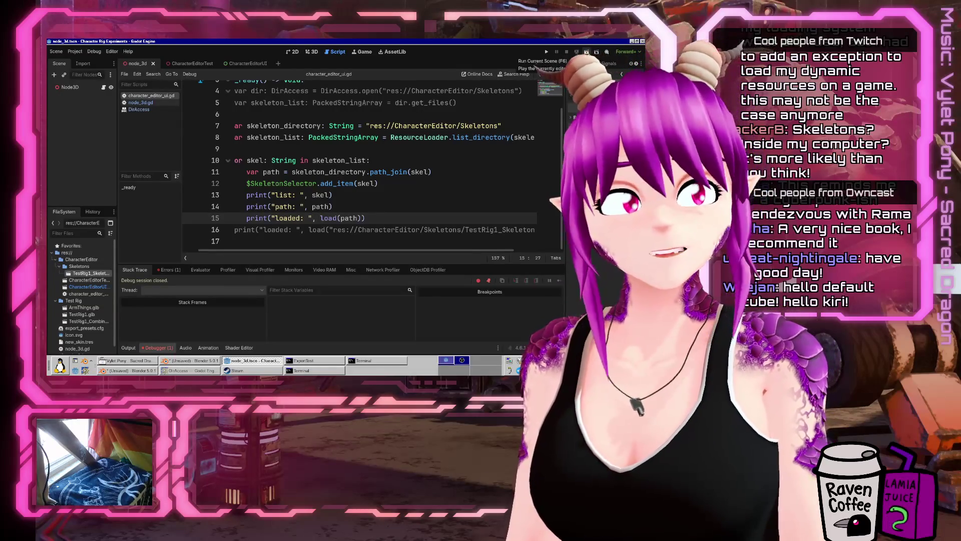
left_click(586, 52)
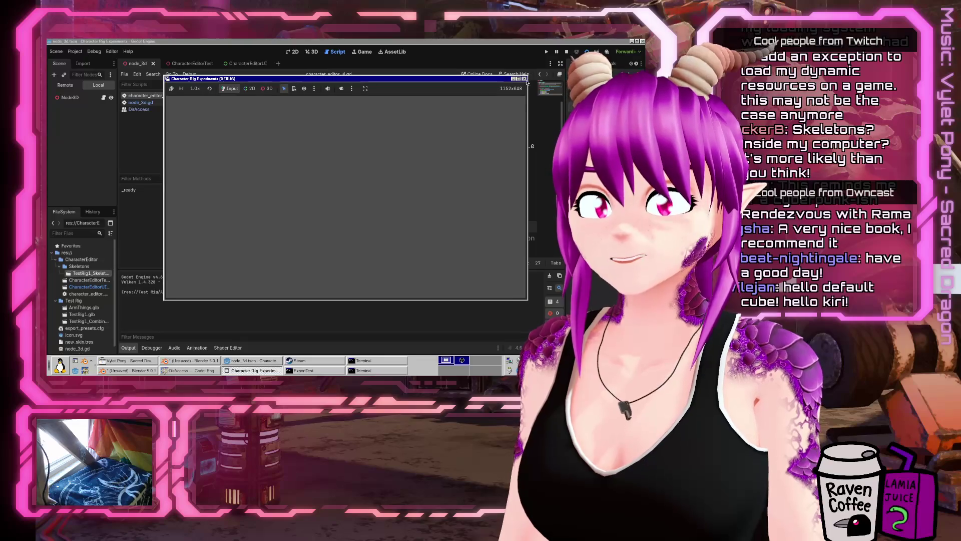
left_click(523, 79)
left_click(548, 52)
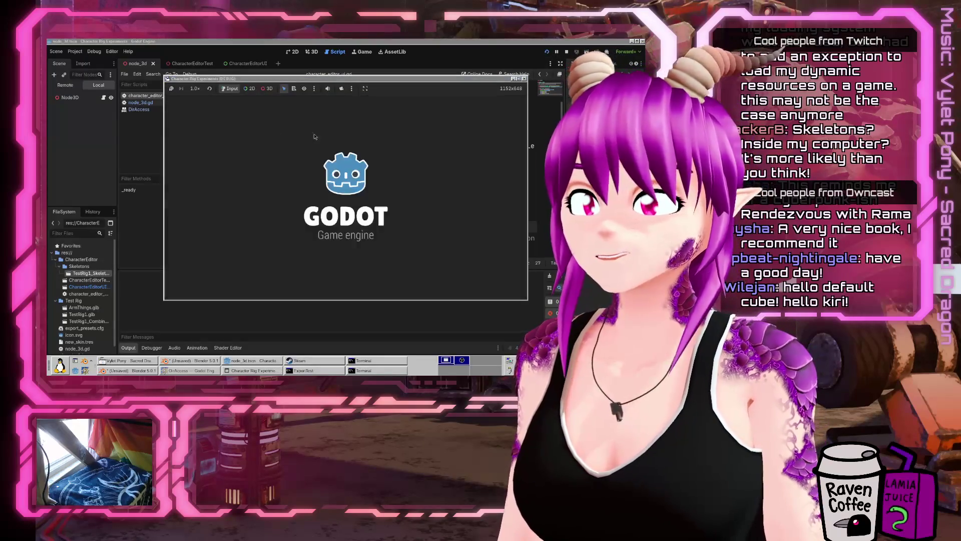
left_click(182, 324)
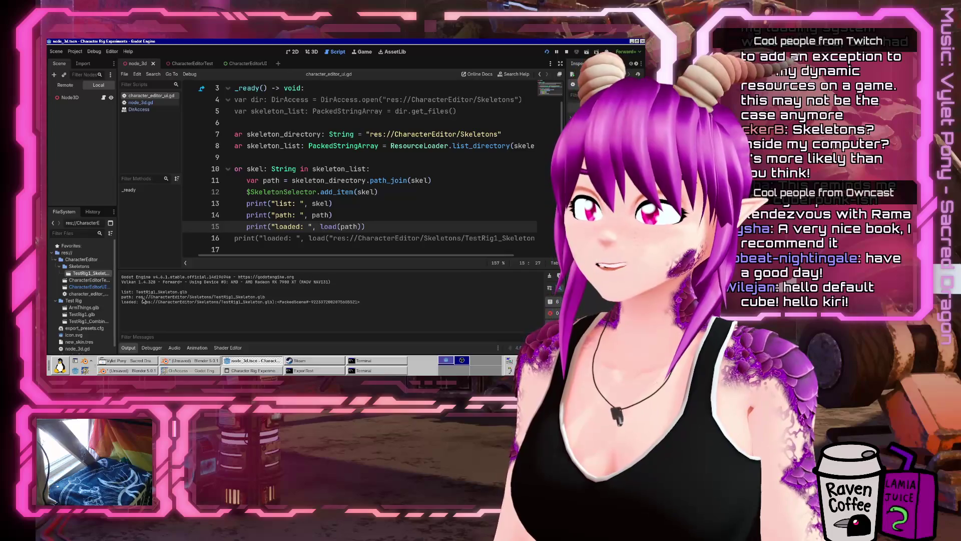
left_click(253, 370)
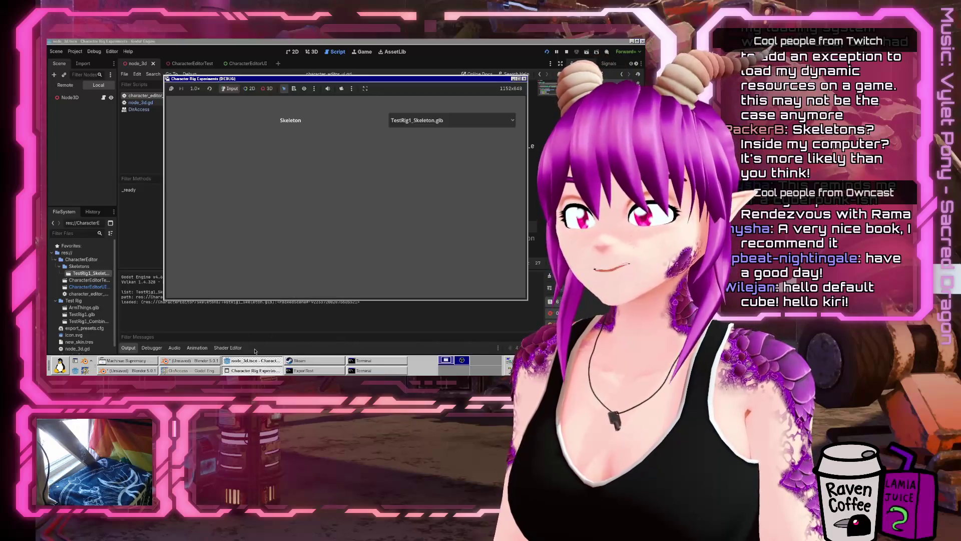
left_click(526, 79)
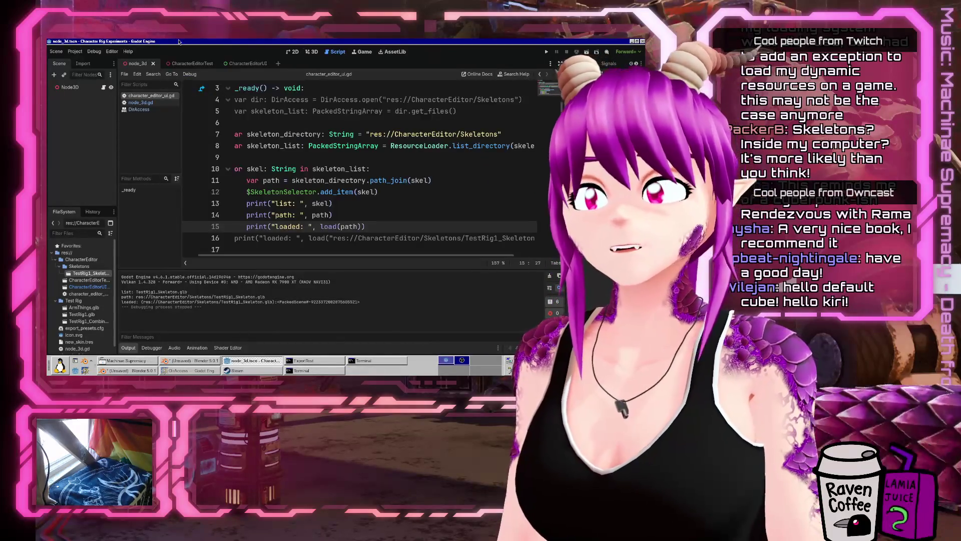
left_click(56, 51)
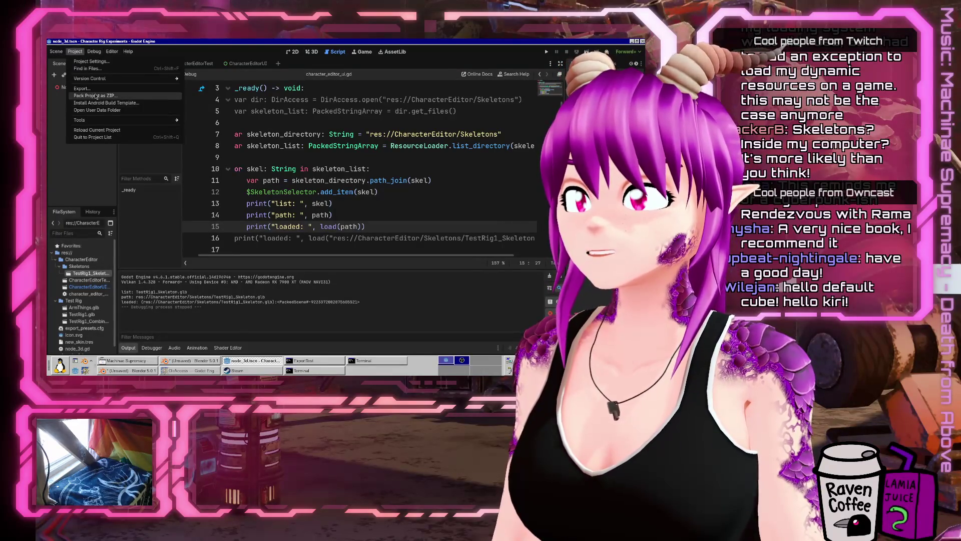
Re-export the Linux build from Project > Export, overwriting the previous file.
left_click(97, 88)
left_click(370, 276)
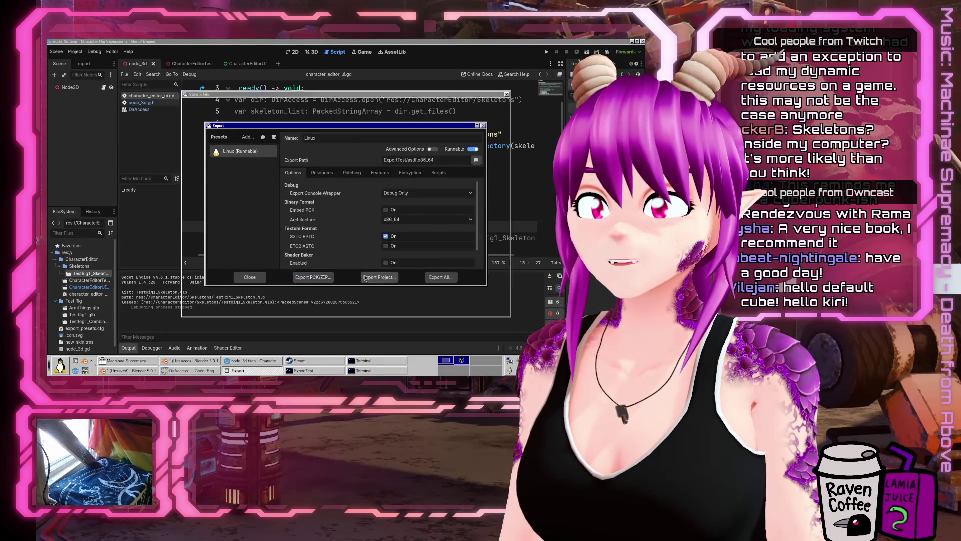
left_click(404, 309)
left_click(380, 217)
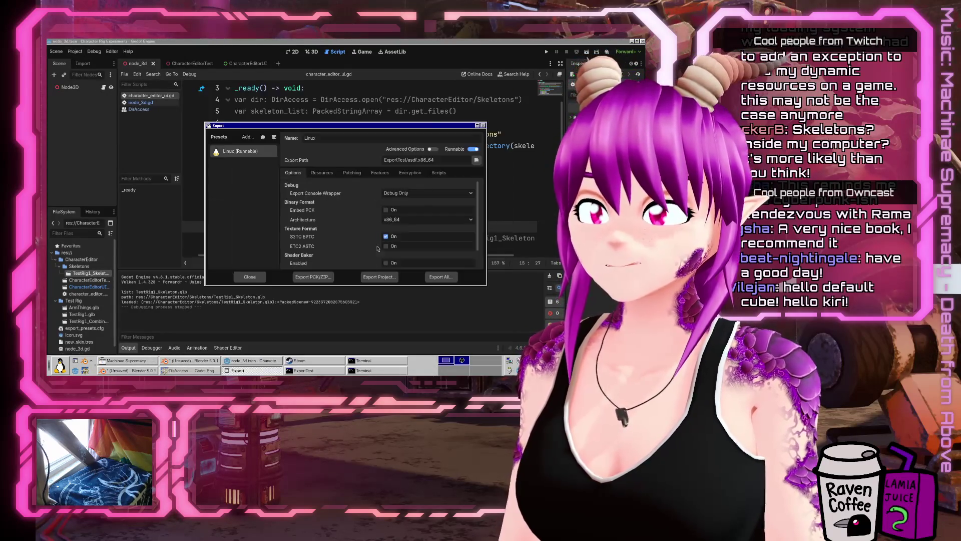
Pick TestRig1_Skeleton.glb in the exported game's dropdown, check the terminal's loaded output, and close Export.
left_click(314, 373)
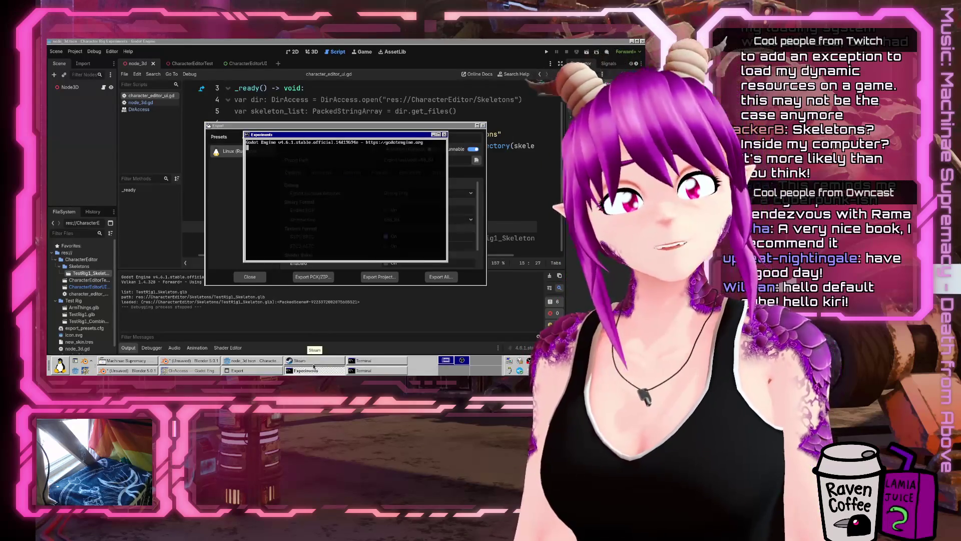
left_click(479, 120)
left_click(423, 133)
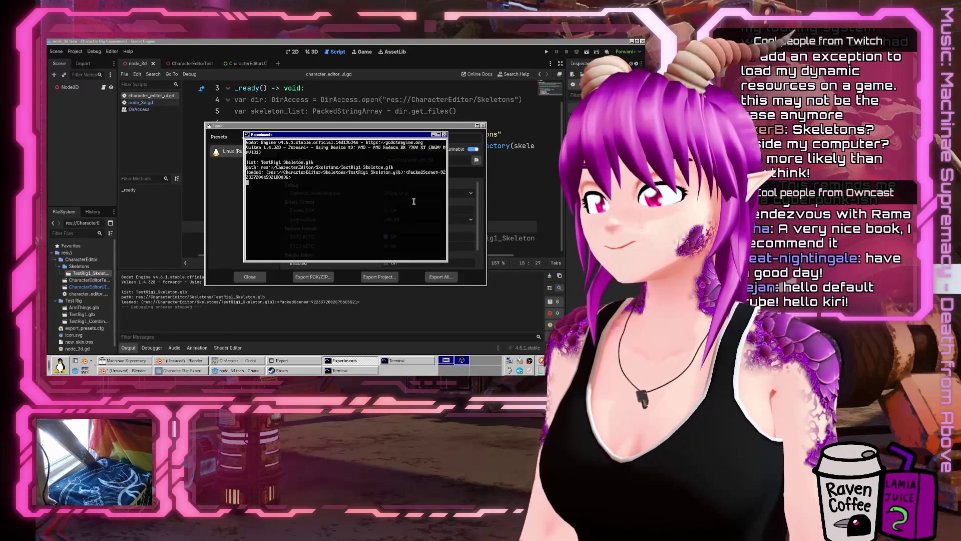
mouse_move(307, 135)
left_mouse_down()
mouse_move(520, 110)
mouse_move(370, 93)
mouse_move(523, 124)
mouse_move(432, 92)
left_mouse_up()
left_click(307, 131)
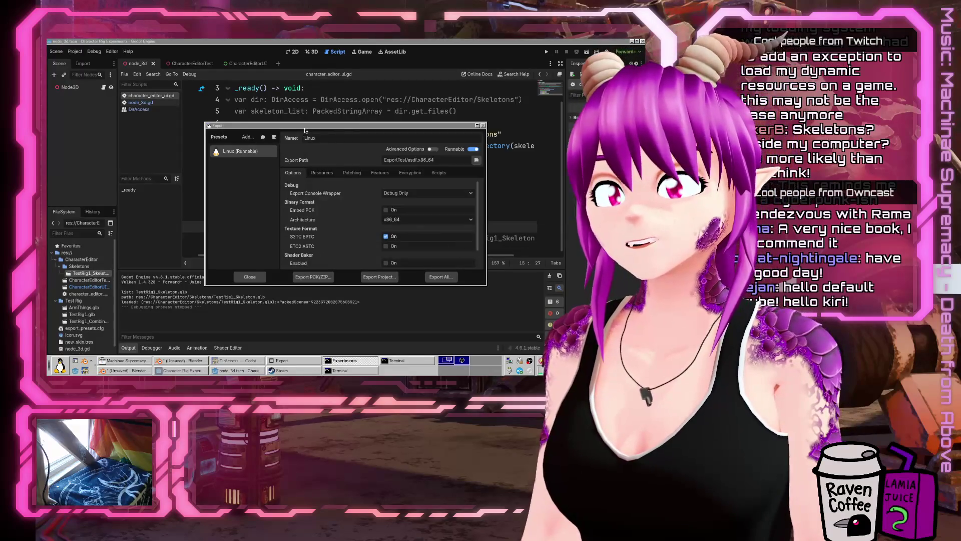
left_click(483, 126)
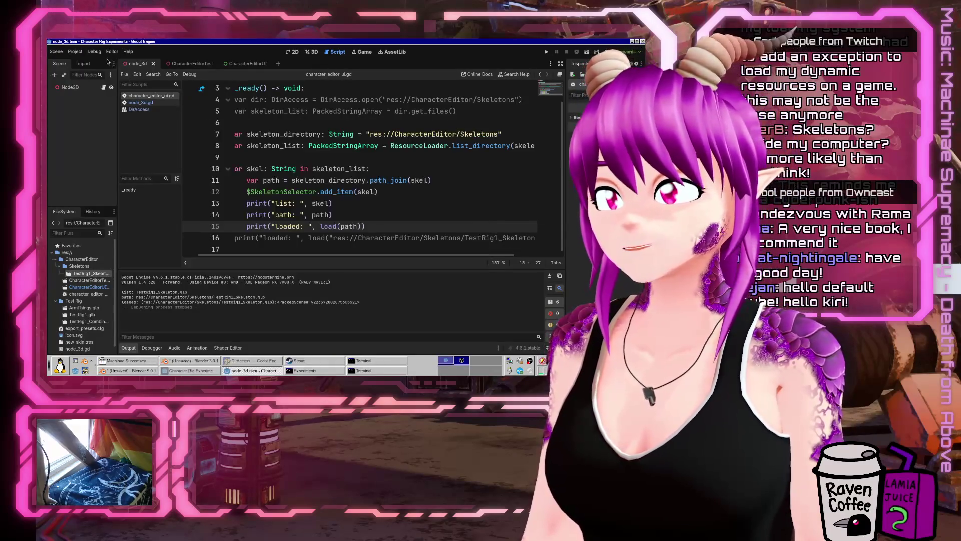
left_click(75, 52)
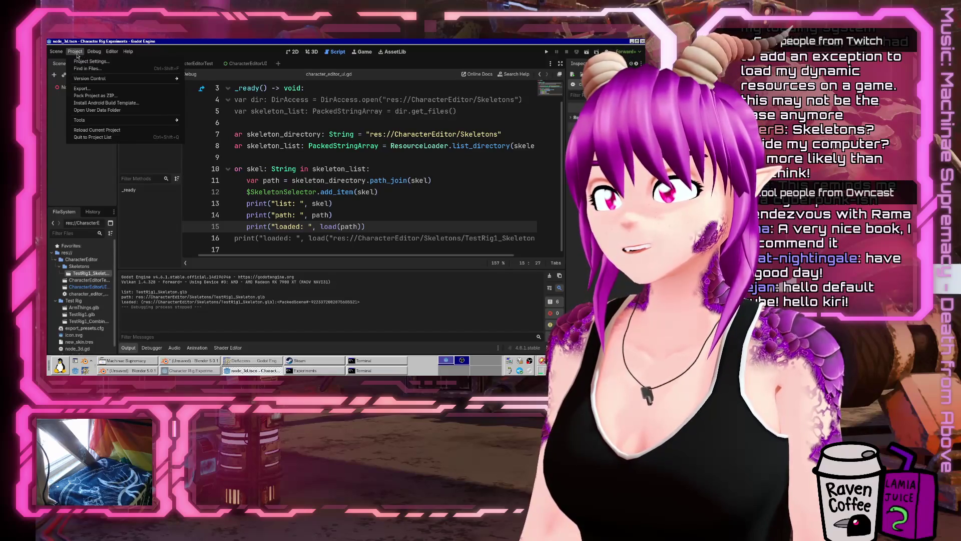
left_click(82, 88)
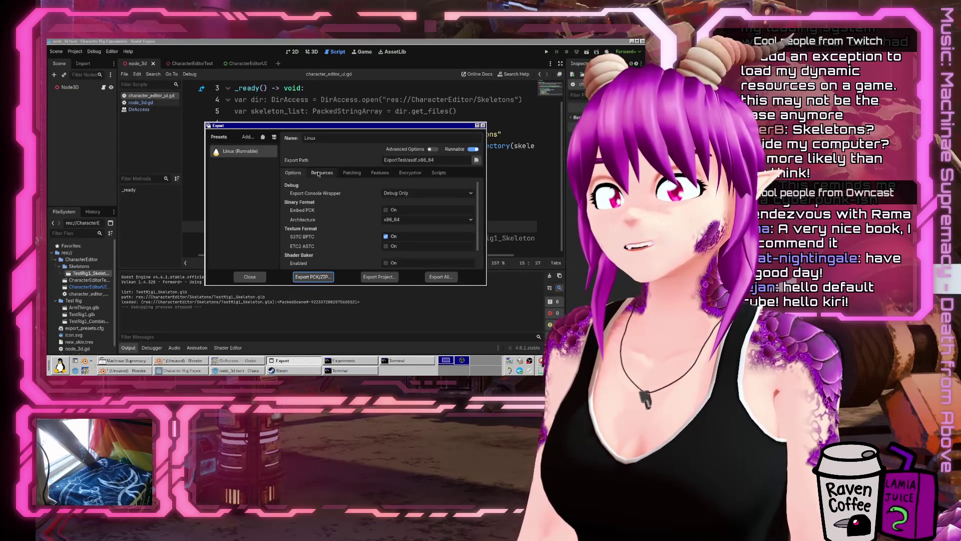
left_click(322, 172)
left_click_drag(316, 118, 282, 101)
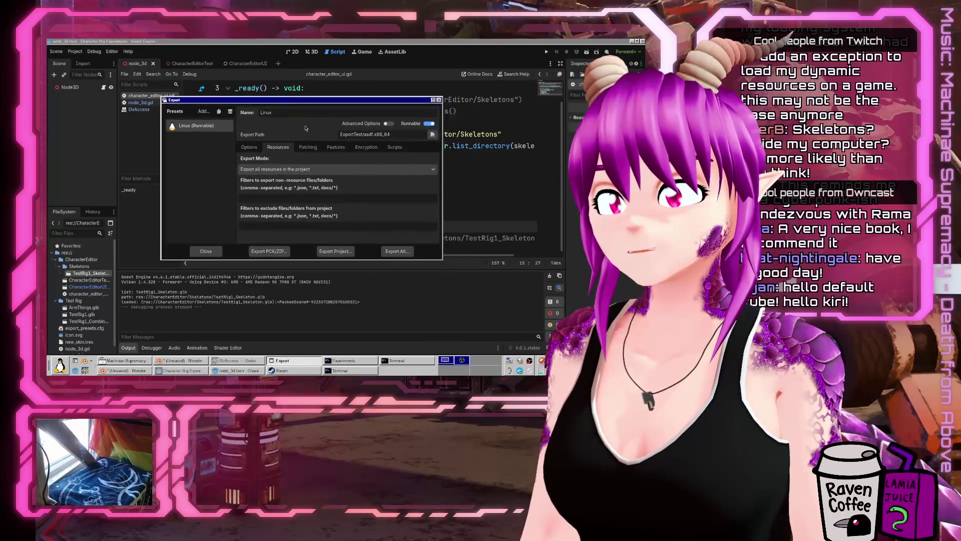
left_click_drag(442, 261, 556, 327)
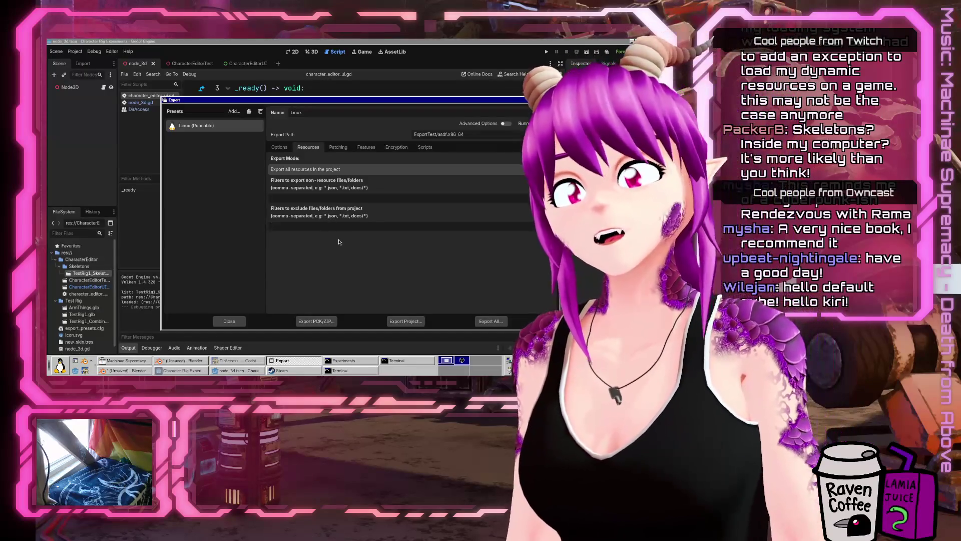
left_click(330, 171)
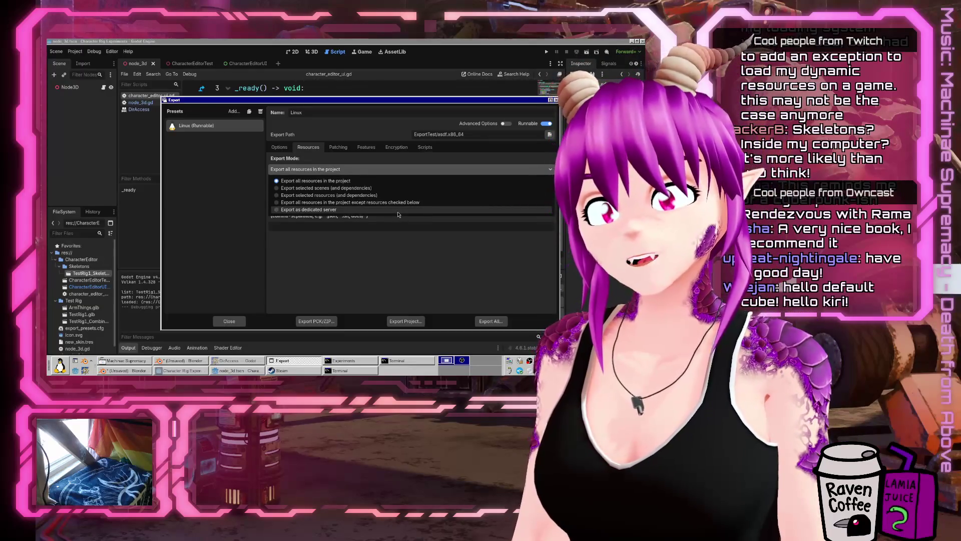
left_click(381, 192)
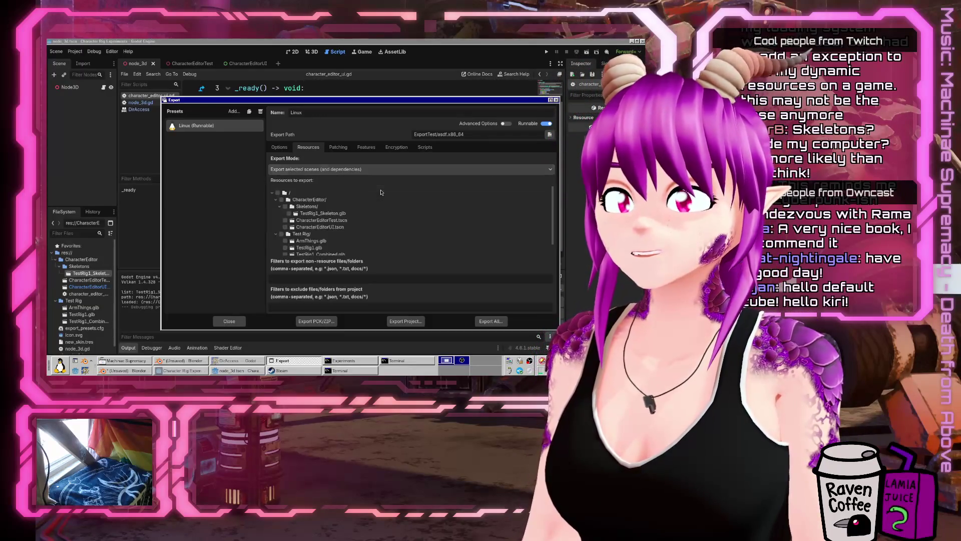
scroll(353, 231, "down", 1)
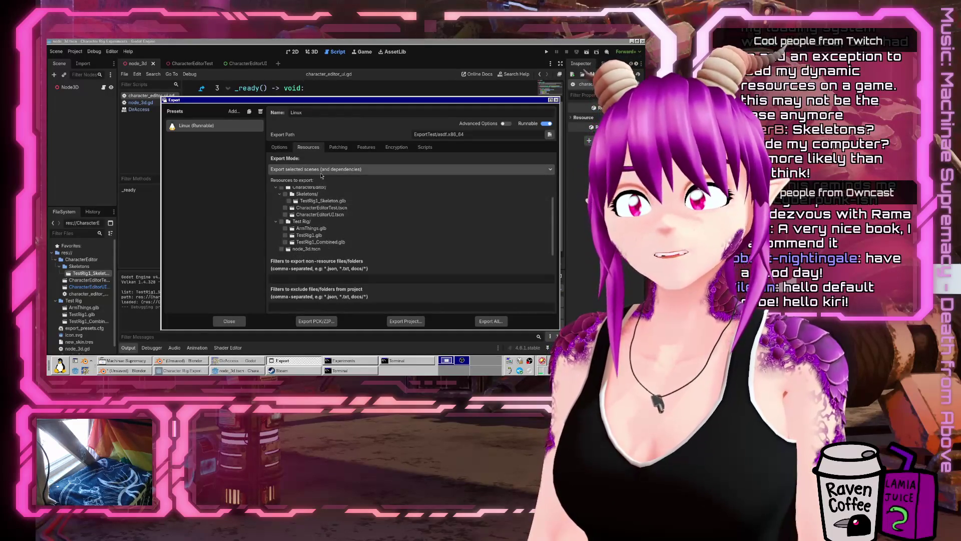
left_click(345, 170)
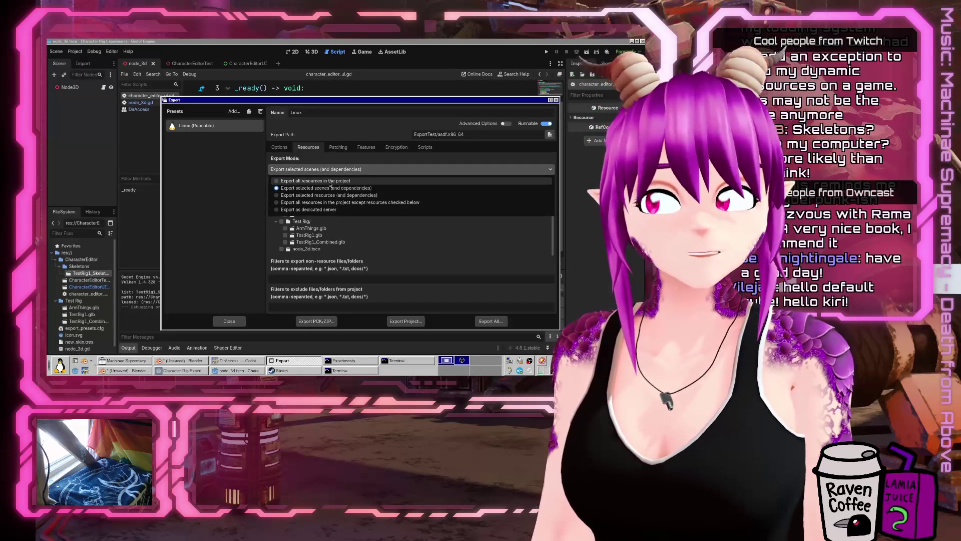
key("Escape")
left_click(350, 168)
key("Escape")
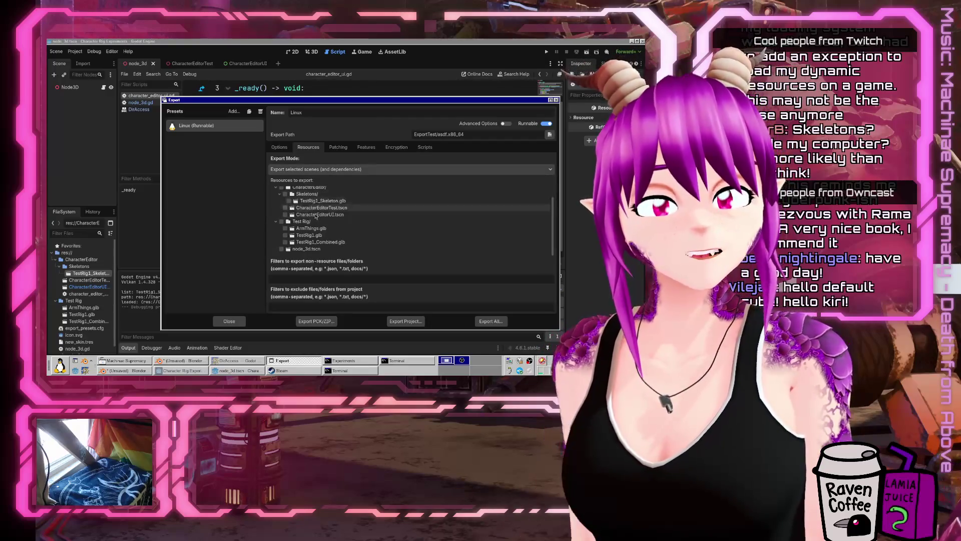
left_click(325, 169)
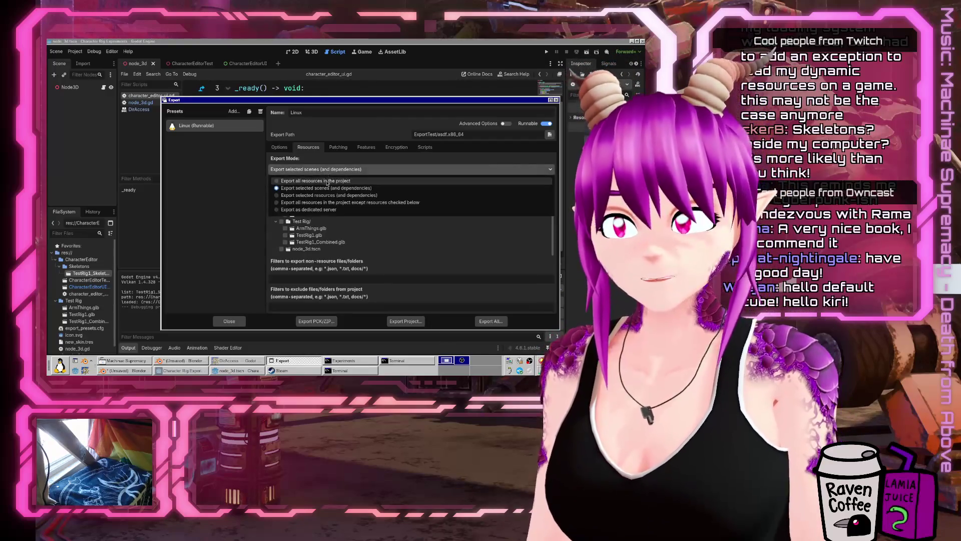
left_click(325, 181)
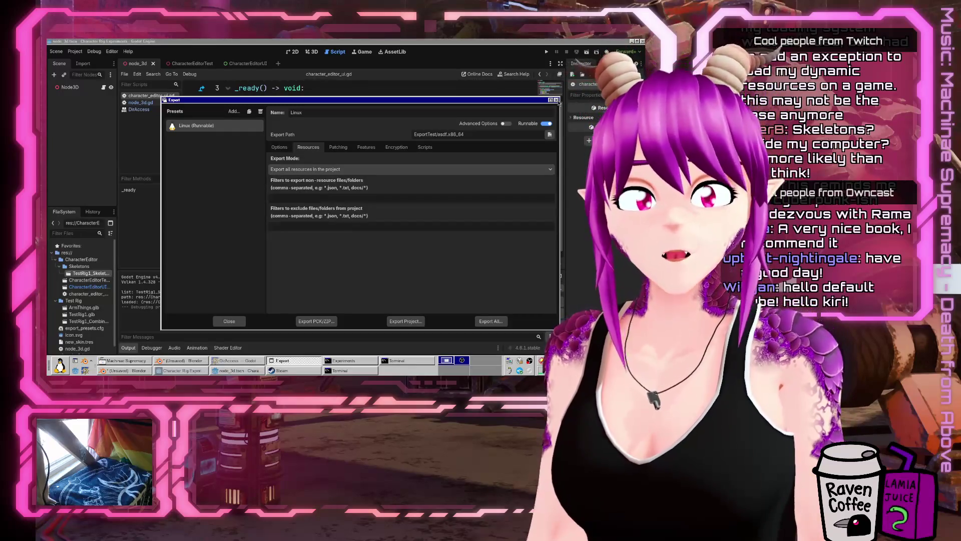
left_click(556, 101)
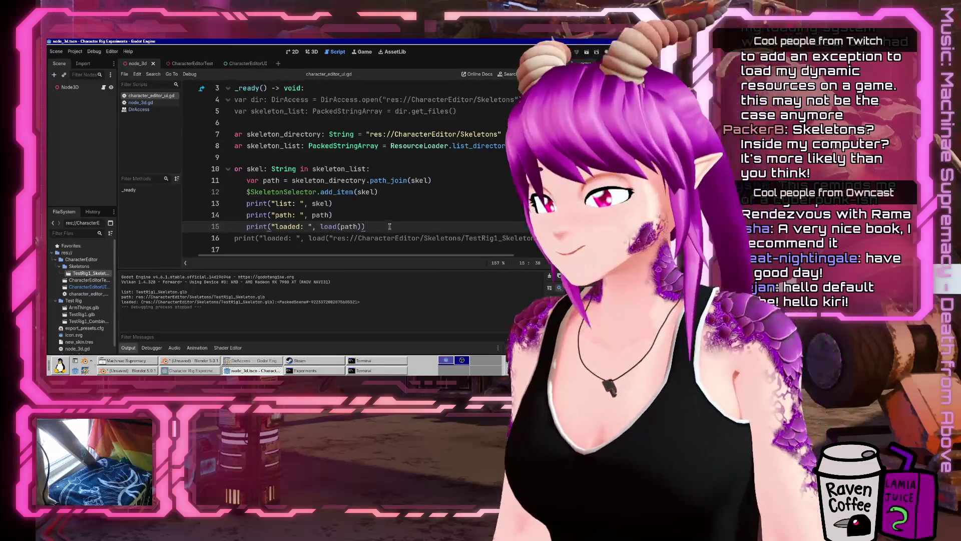